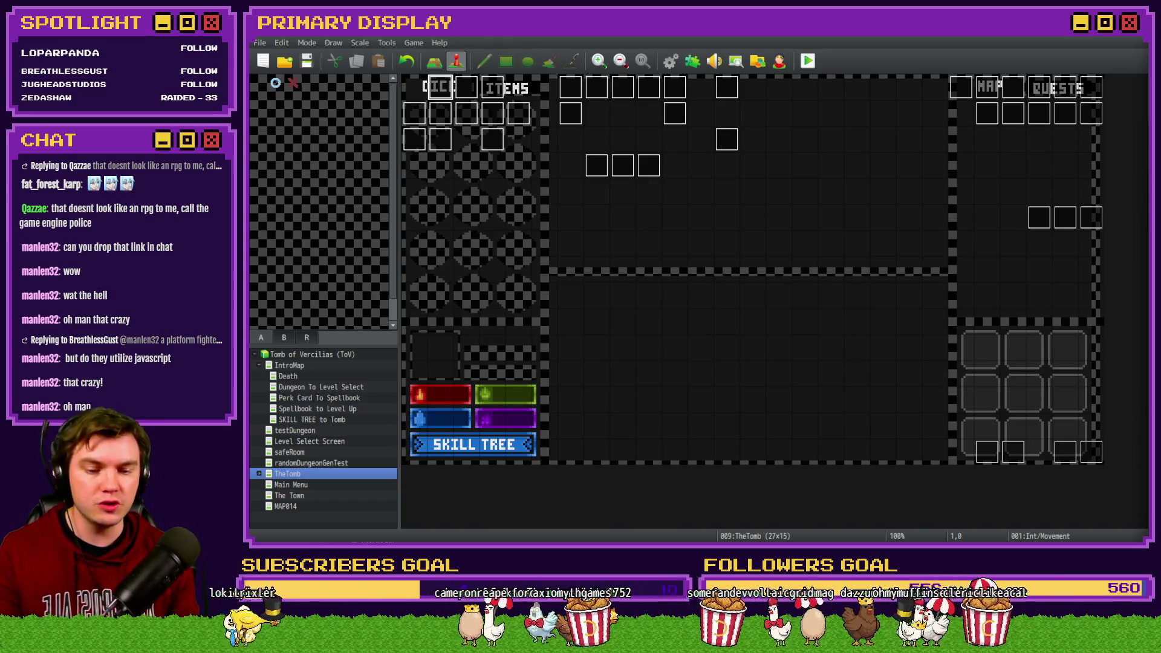
- Switch from the RPG Maker 2003 map editor to Steam's Action Game Maker store page
key("alt+Tab")
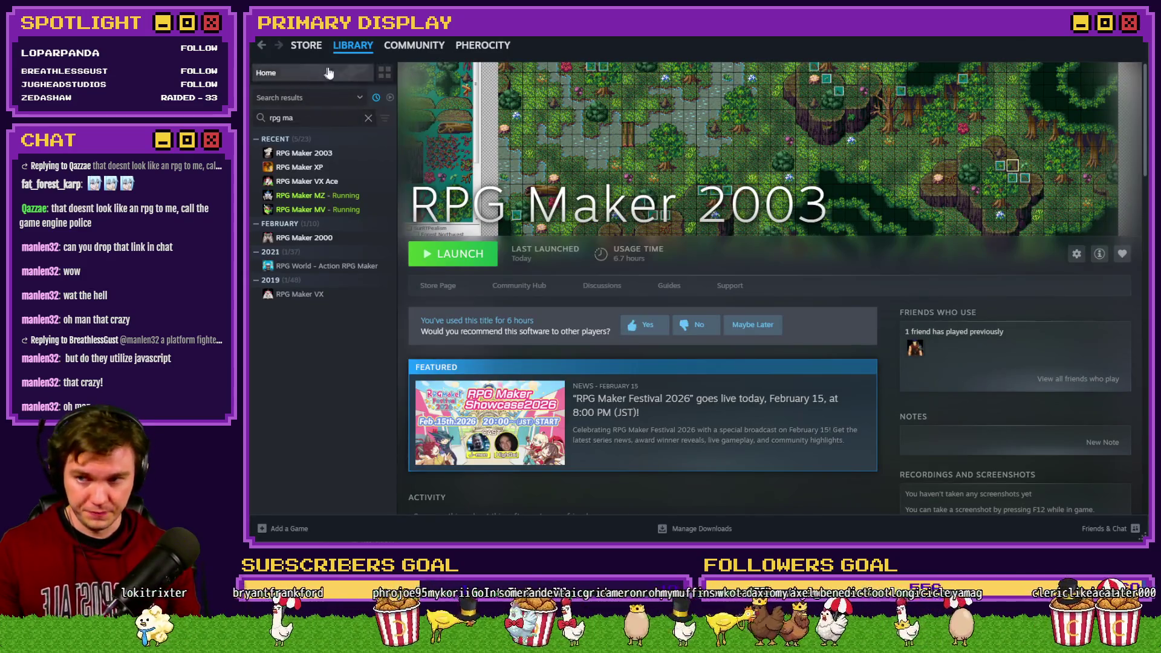
key("alt+Tab")
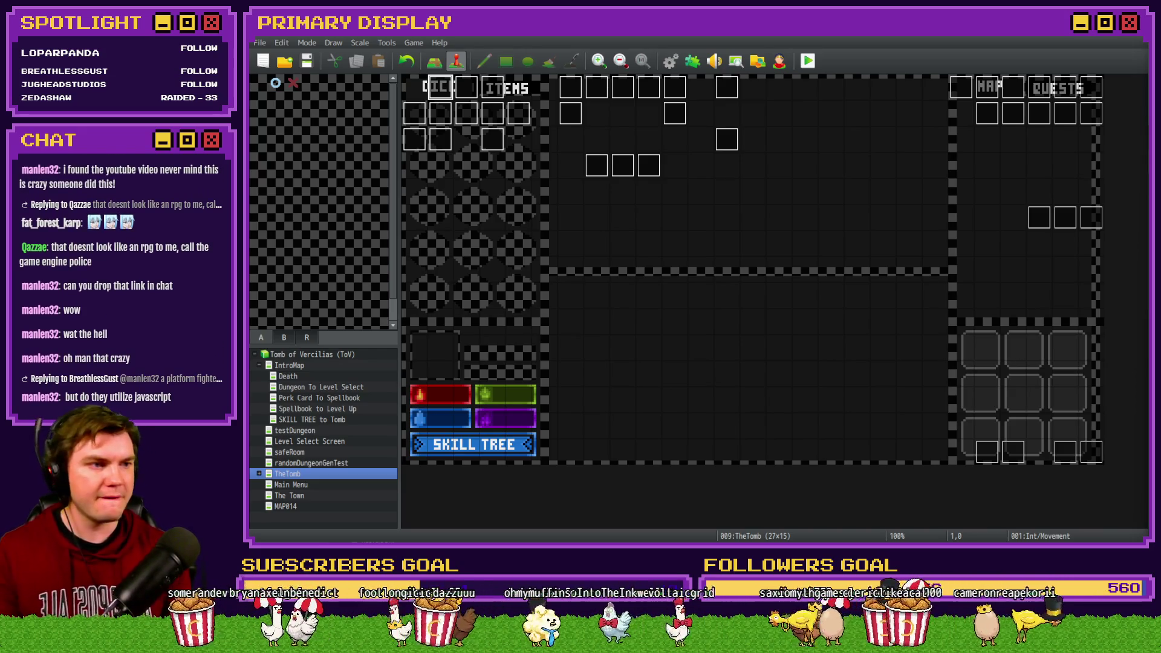
key("alt+Tab")
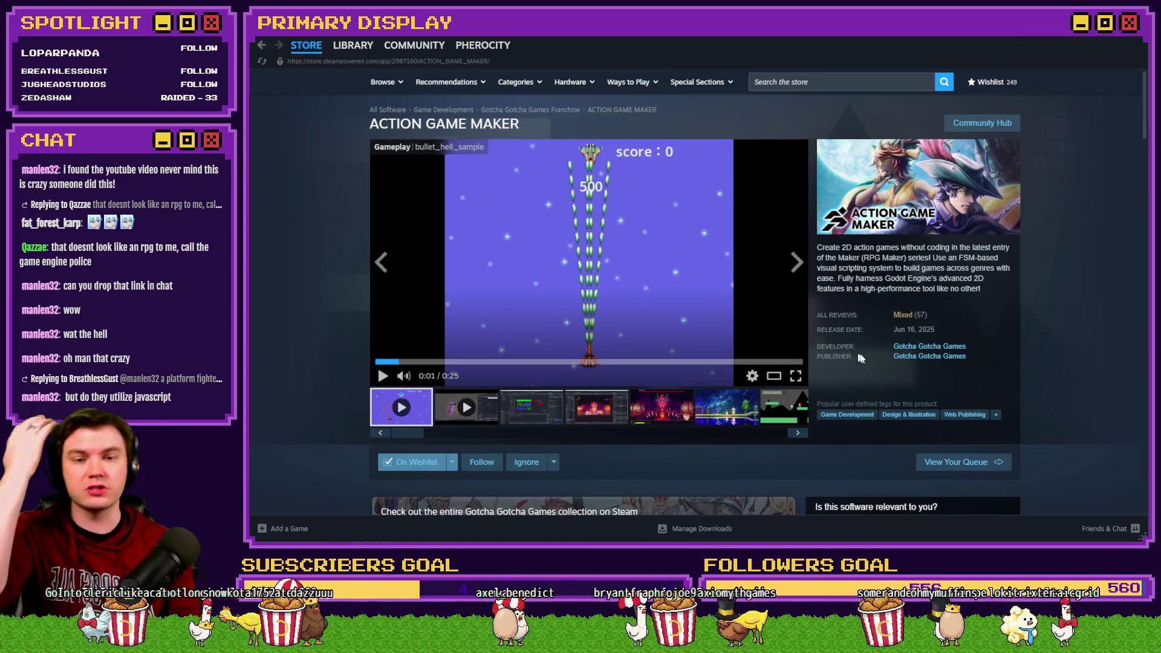
- Show the visual-scripting editor, then the Red Dragon boss editor screenshot in the main viewer
left_click(515, 410)
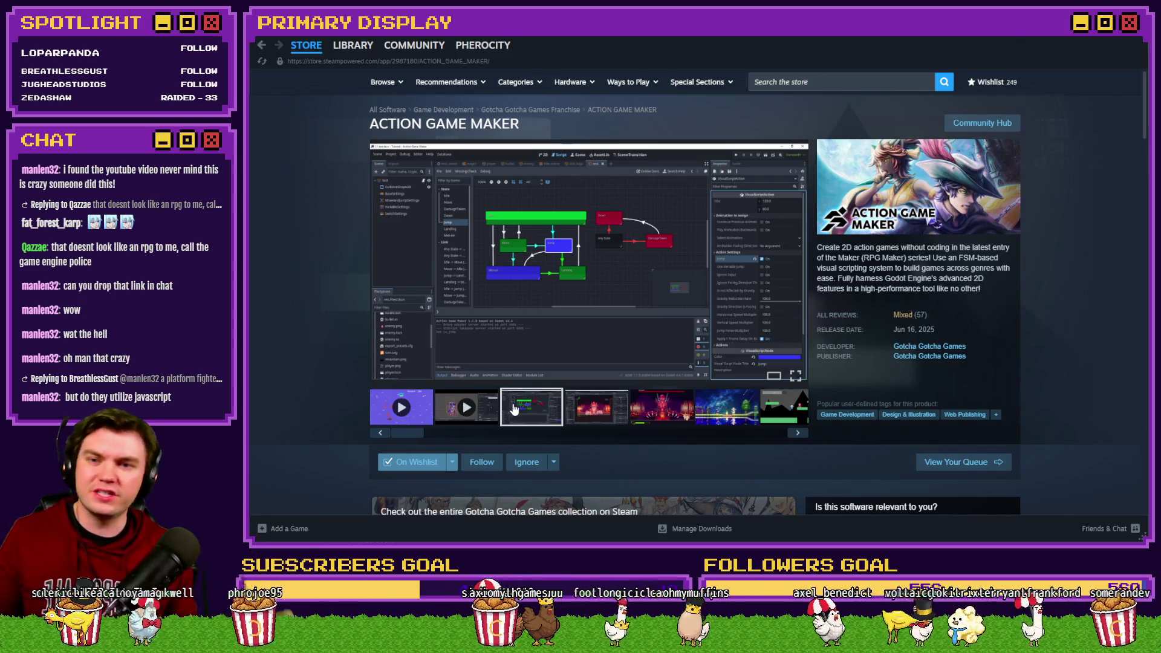
left_click(587, 411)
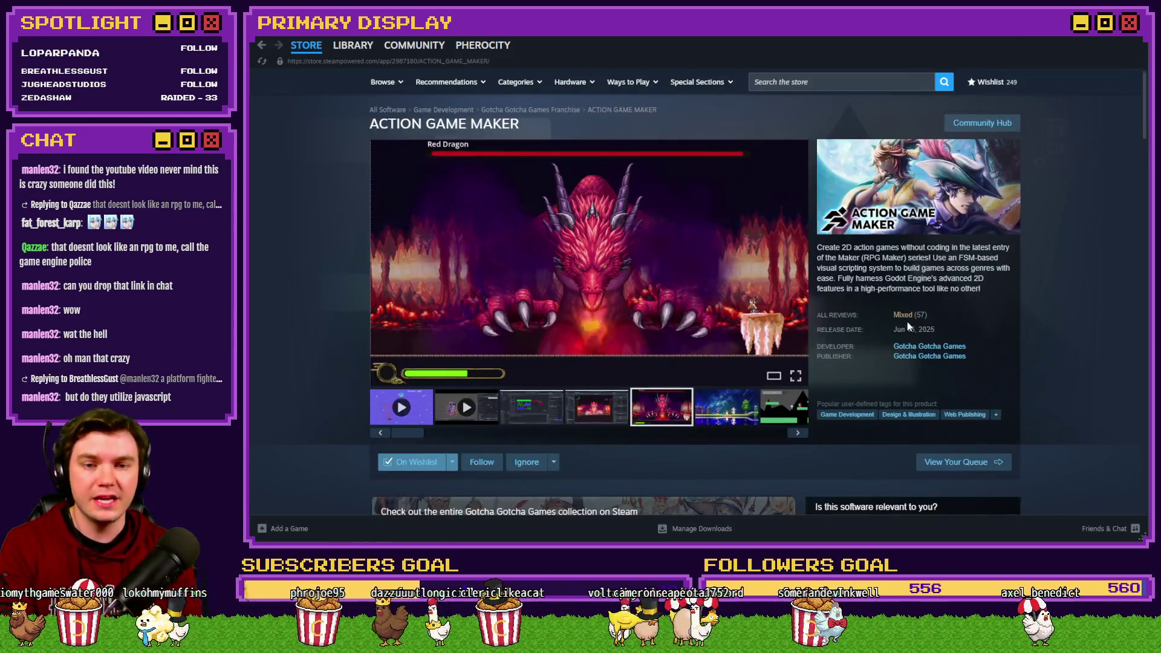
- Enlarge the Red Dragon screenshot and page through to screenshot 9 of 10, then close
mouse_move(908, 319)
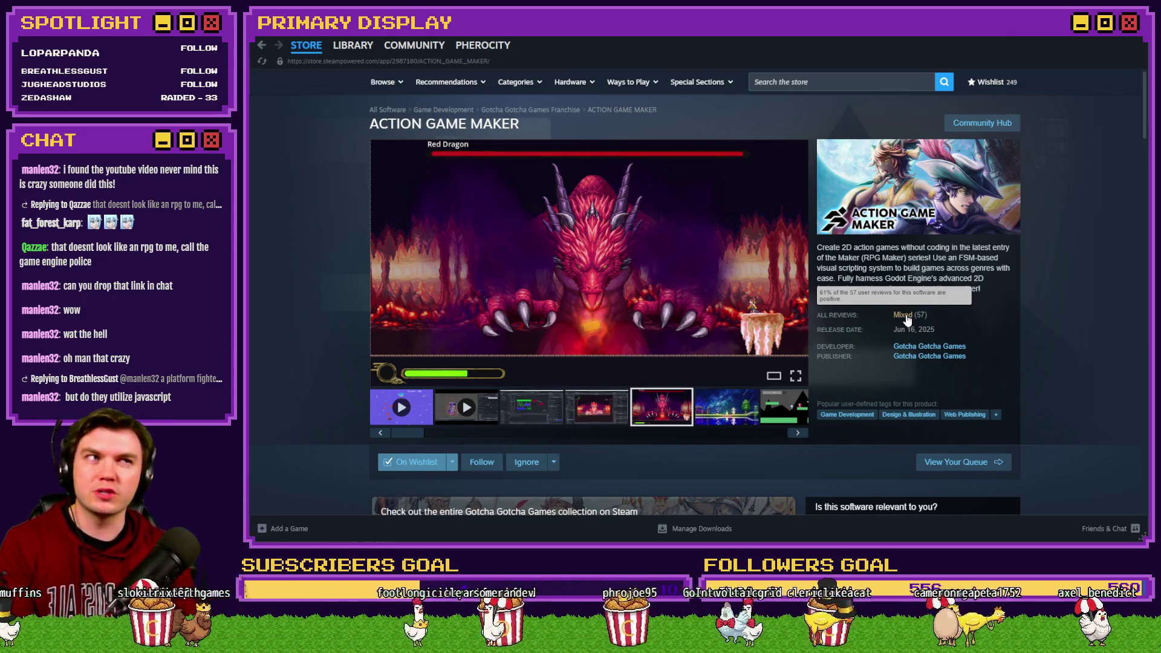
left_click(629, 266)
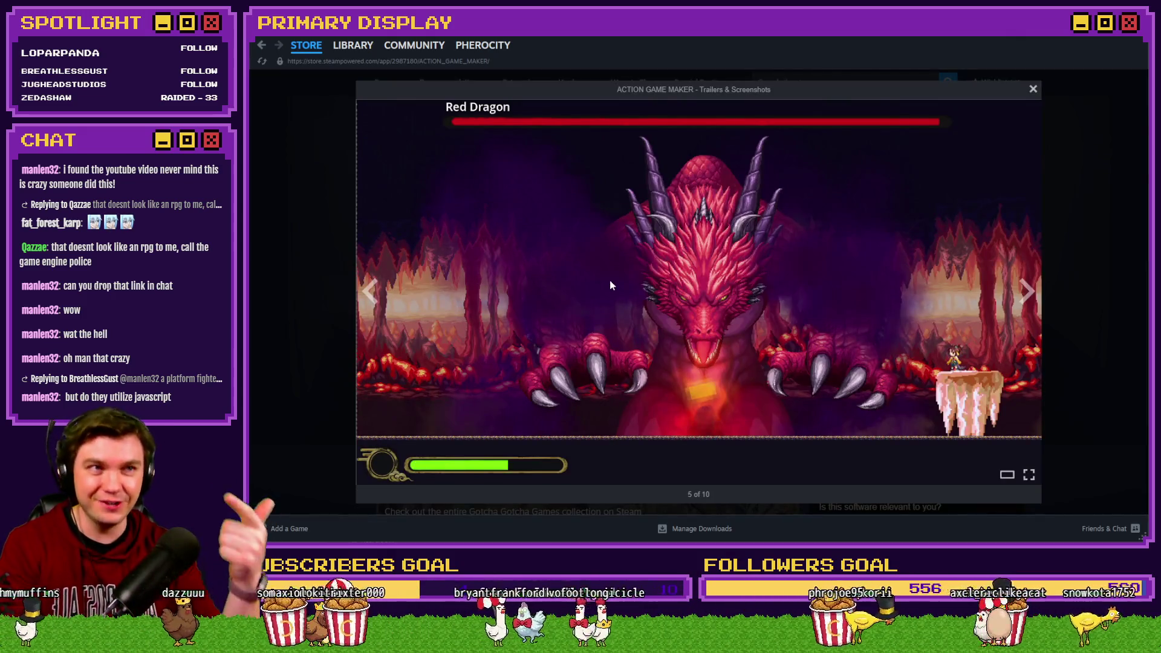
left_click(1095, 329)
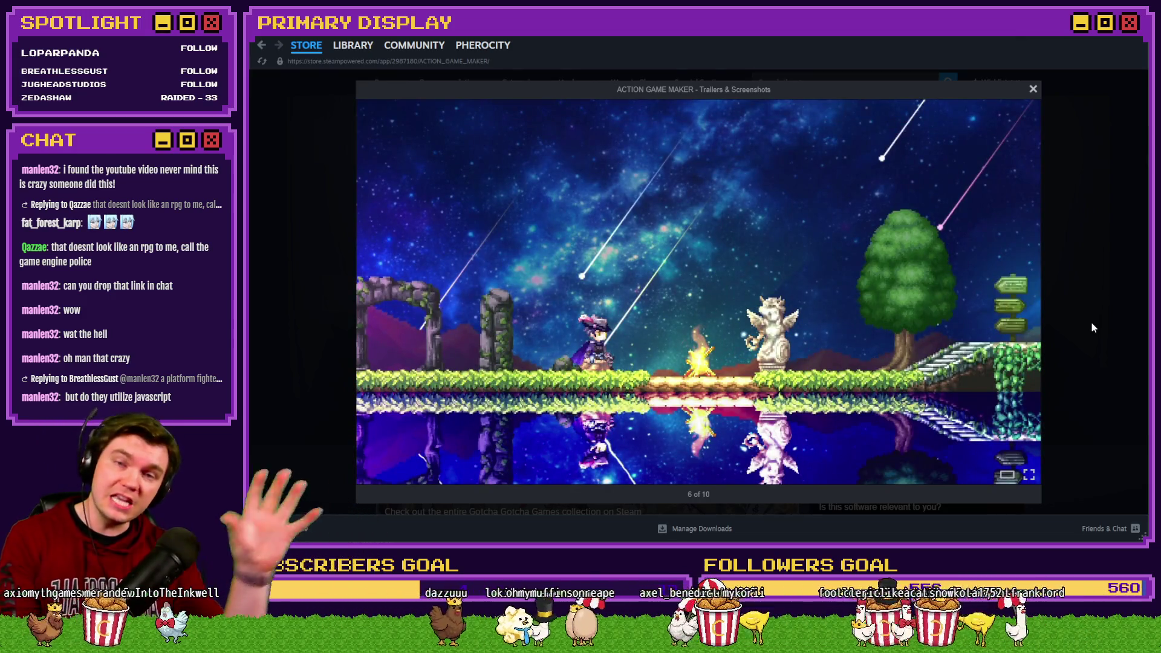
left_click(1091, 327)
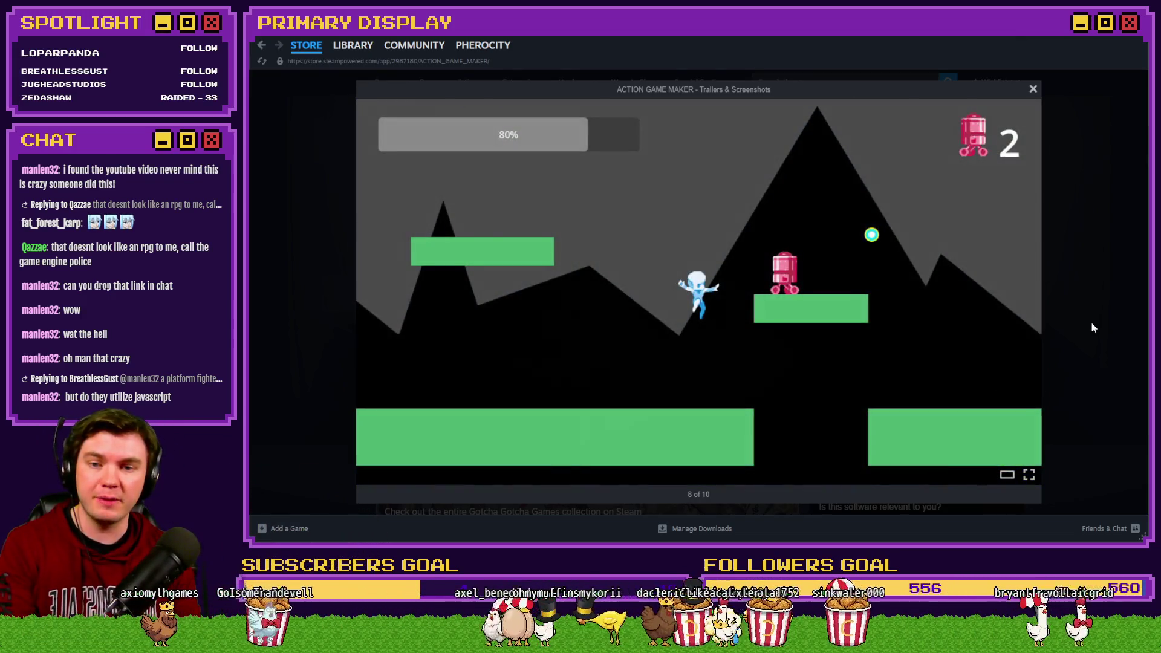
left_click(1092, 328)
left_click(1092, 327)
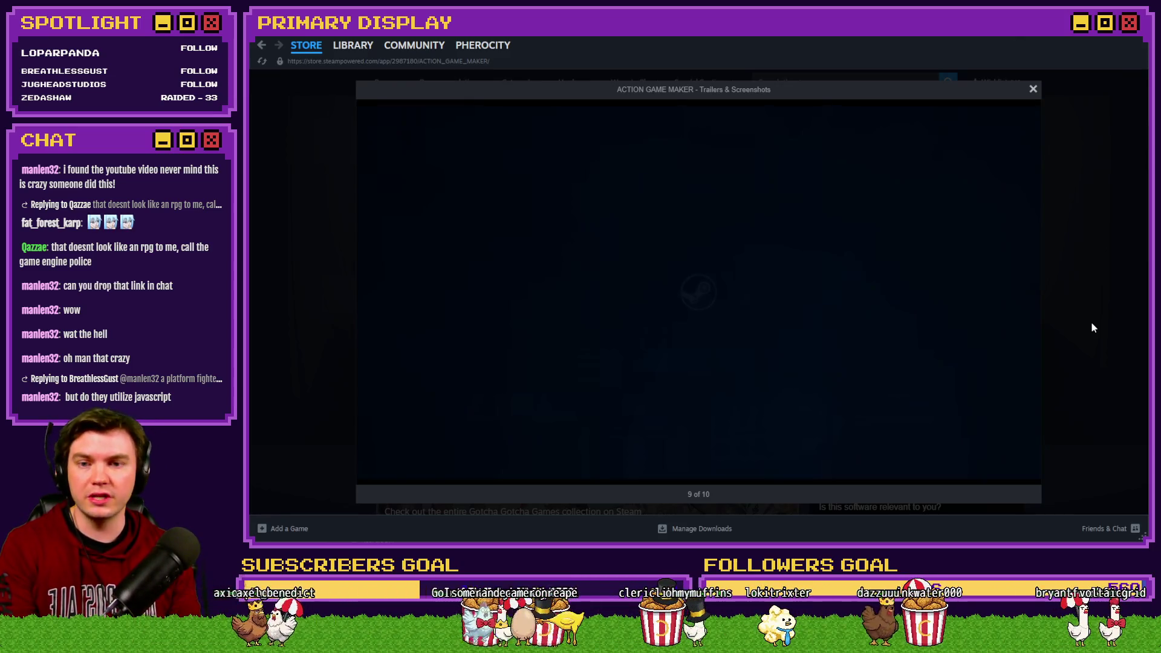
left_click(1091, 321)
- Enlarge the editor screenshot, step to the dragon scene, then return to the bullet-hell gameplay video
left_click(520, 413)
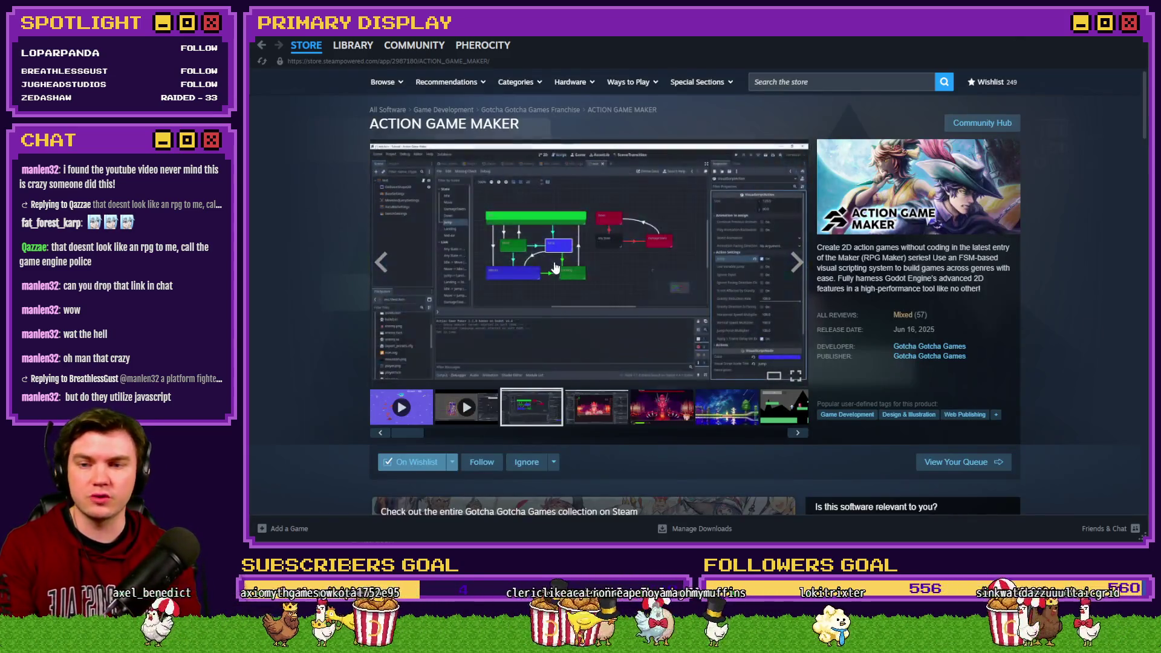
left_click(554, 262)
left_click(1117, 280)
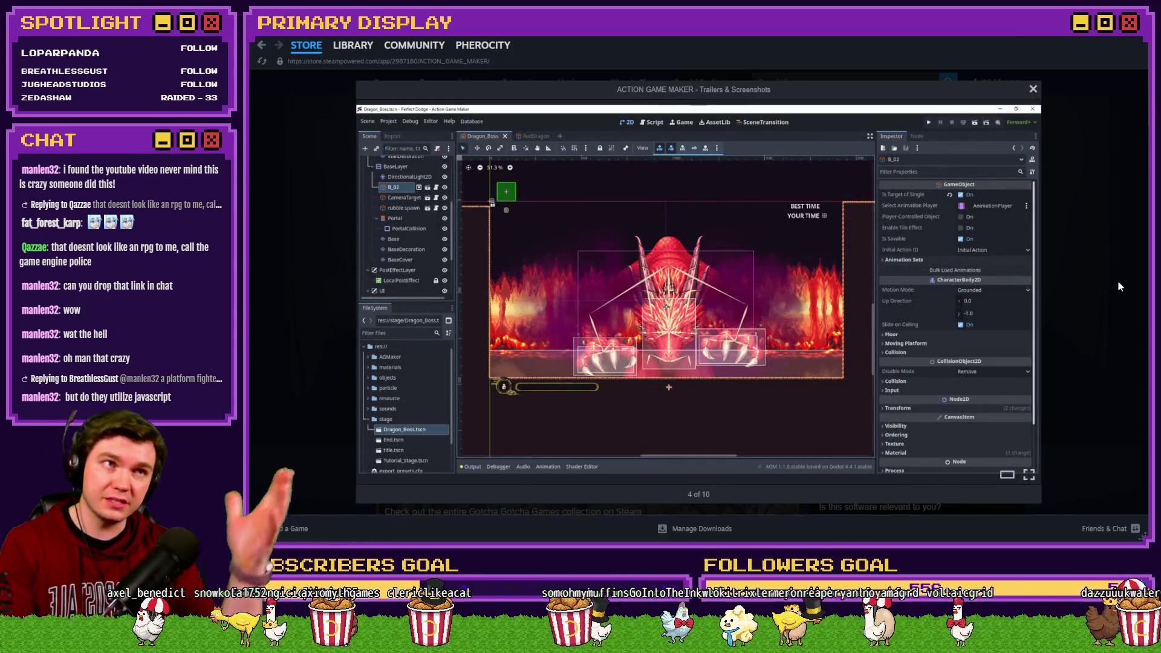
left_click(303, 291)
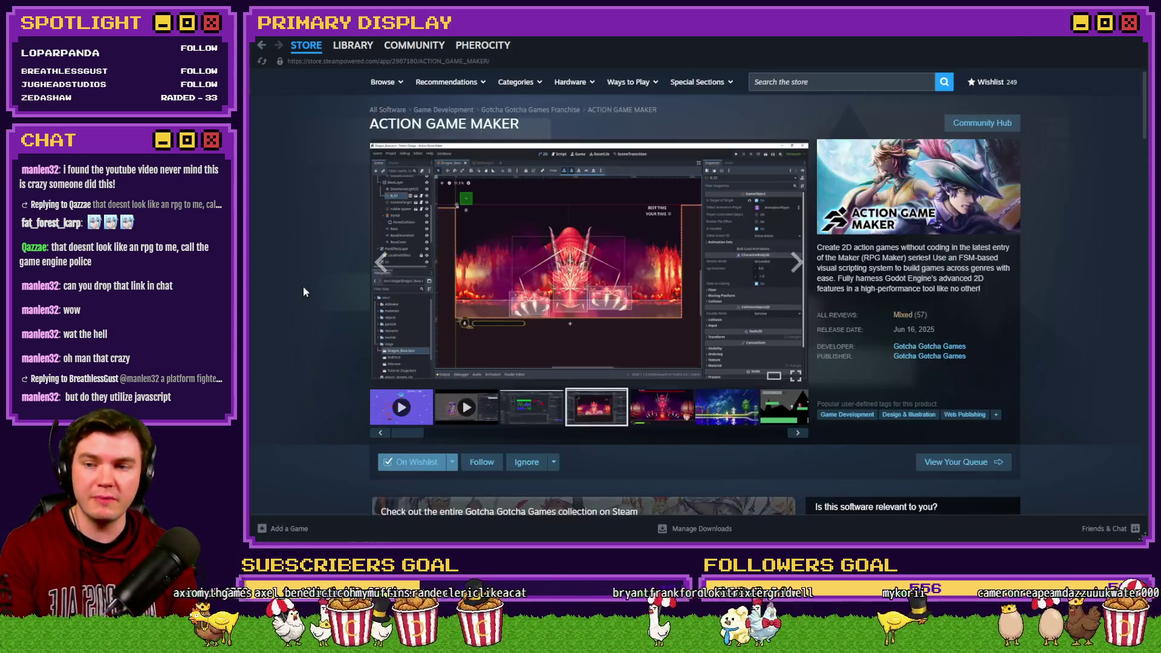
left_click(402, 411)
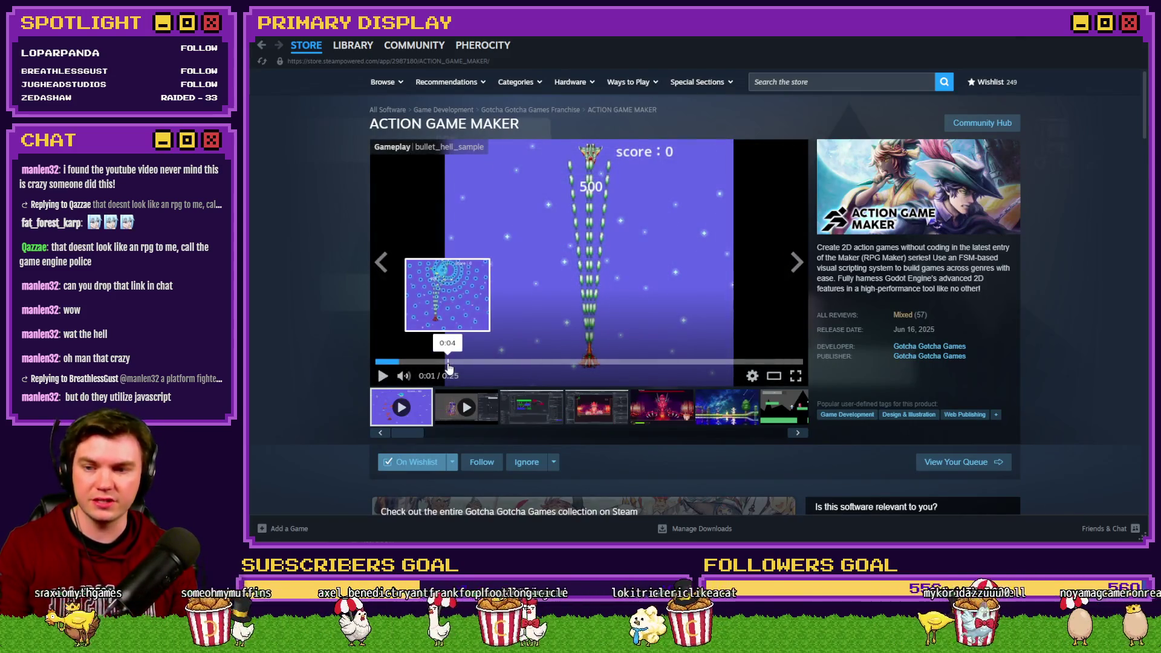
- Skip the gameplay video to 0:10, then switch to the second trailer at 0:19
left_click(448, 362)
left_click_drag(448, 362, 553, 362)
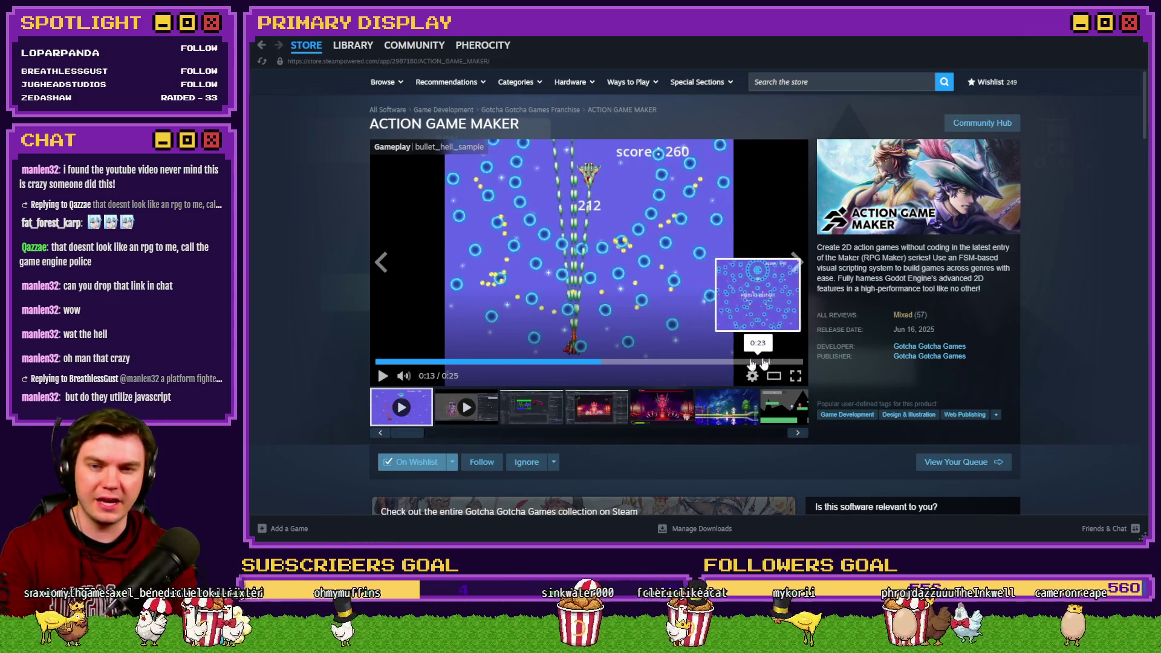
left_click(454, 411)
left_click(452, 361)
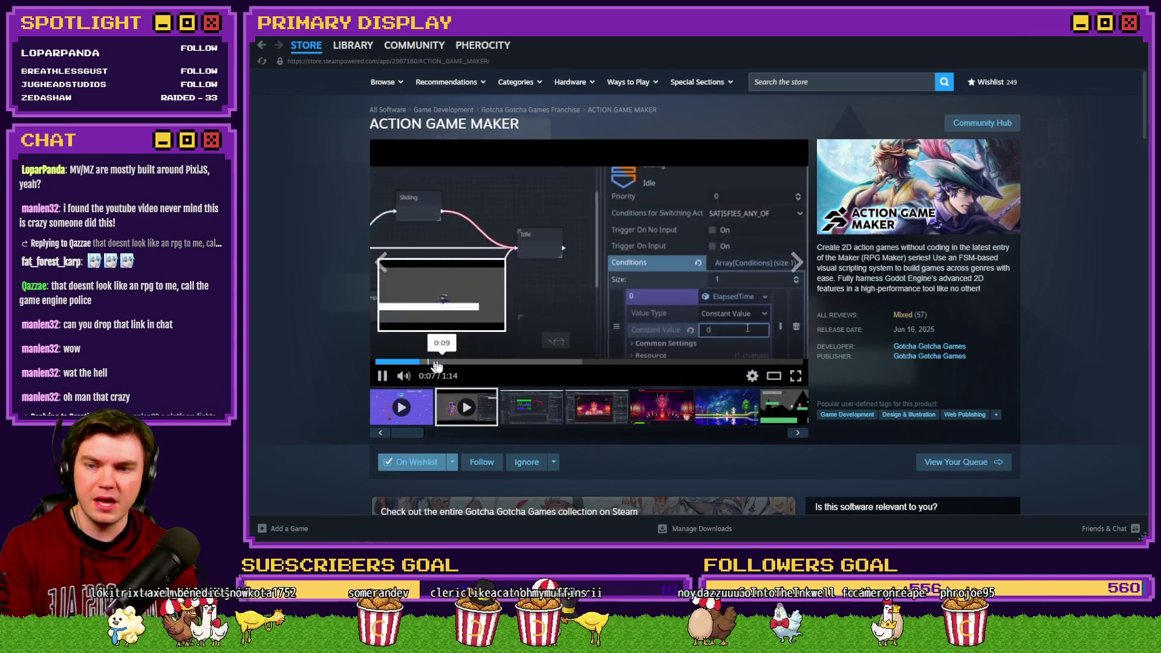
left_click(477, 363)
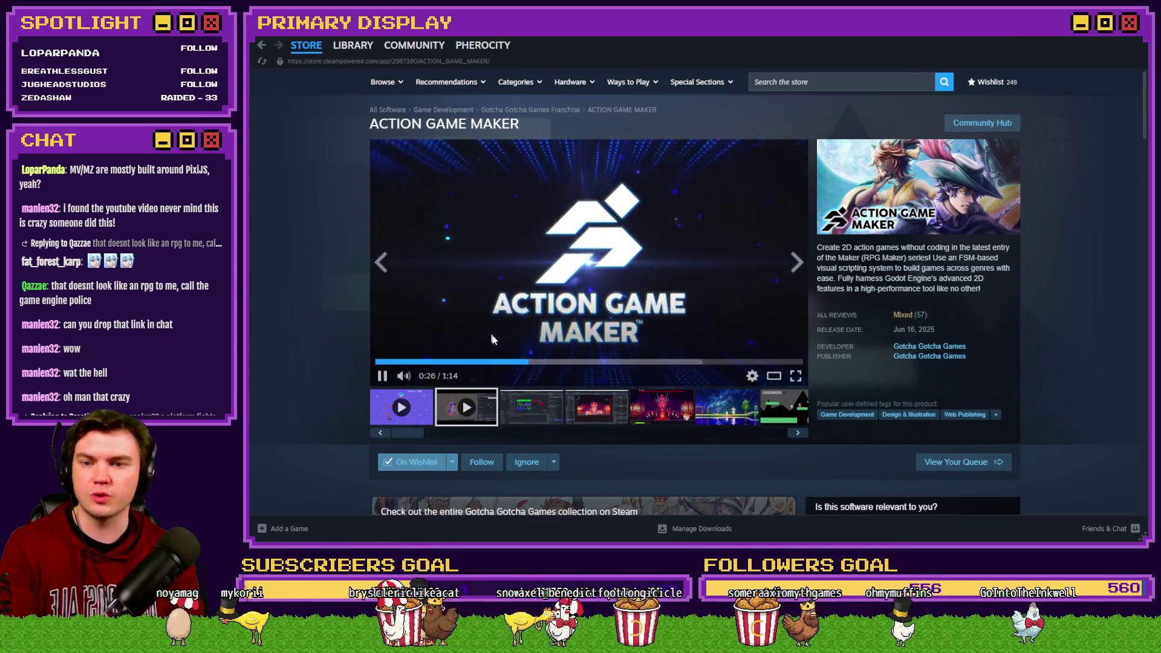
- Jump through the Particle, Water Effects and Craft A World scenes, pausing at 1:05
left_click(614, 364)
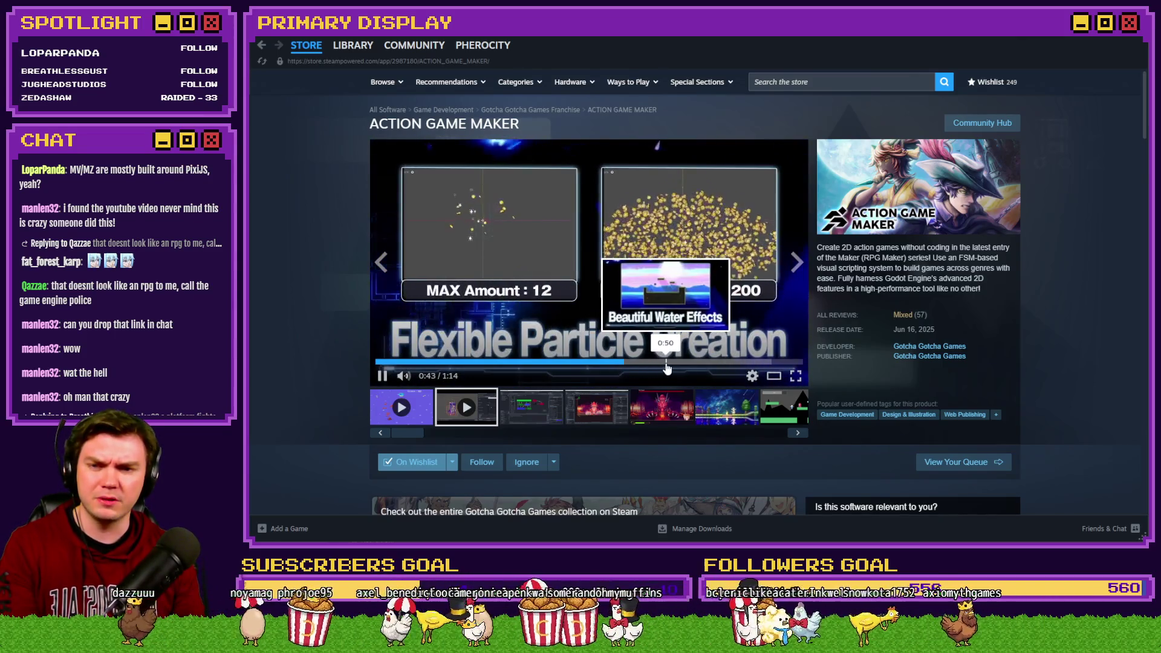
left_click(664, 363)
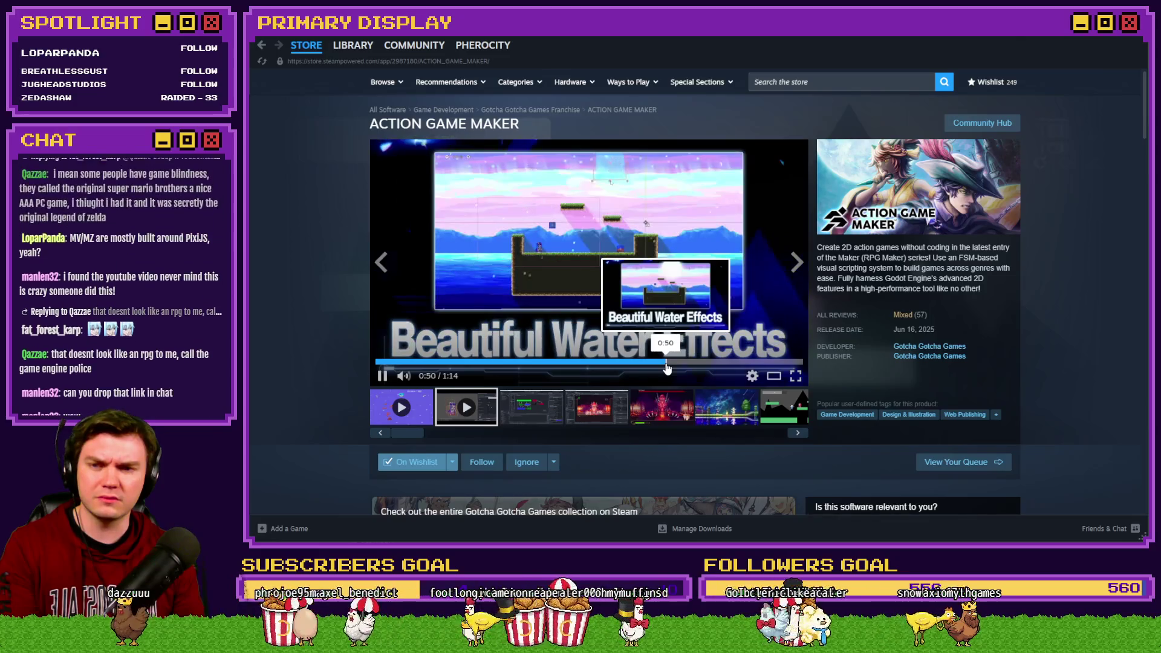
left_click(735, 363)
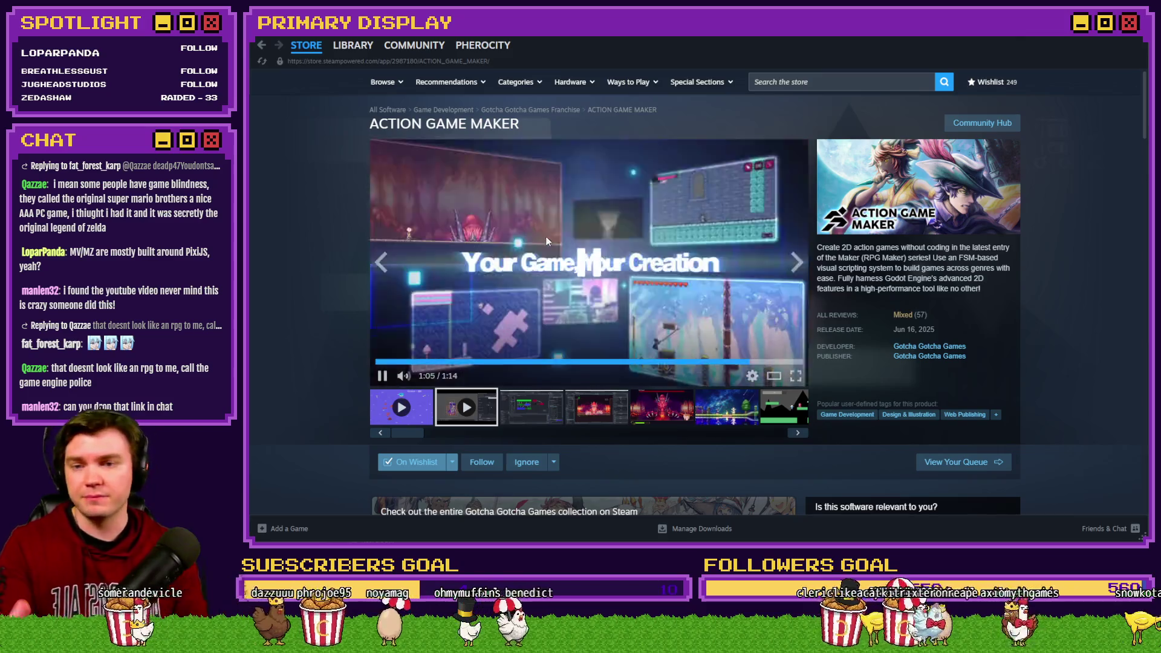
left_click(547, 240)
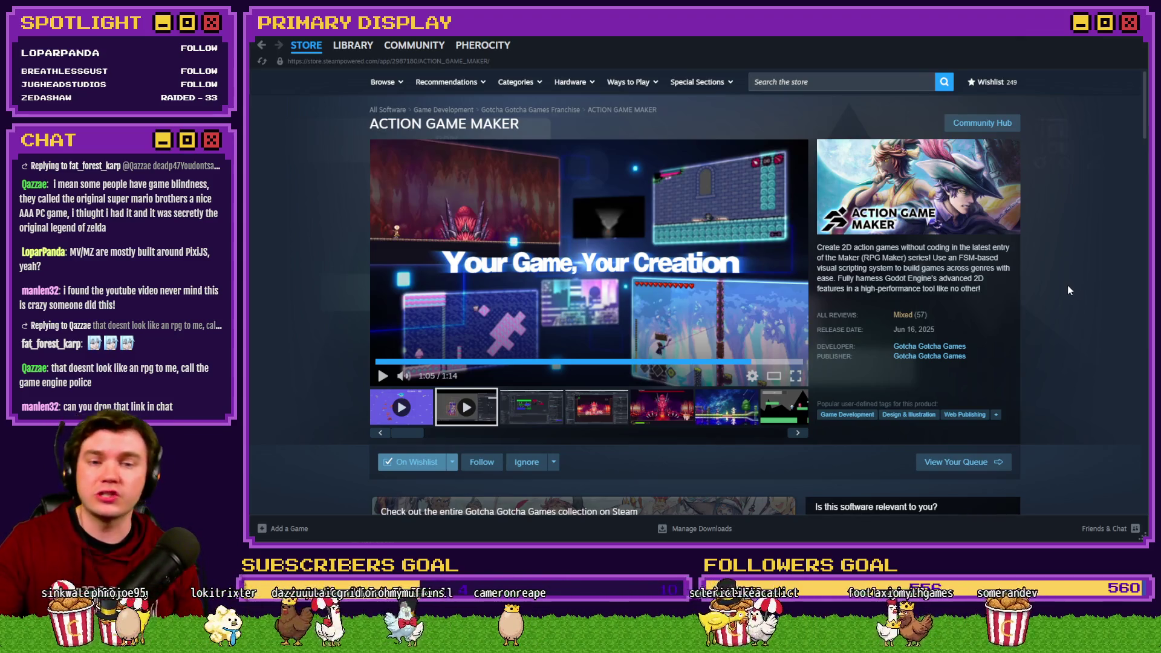
- Enlarge the visual-scripting editor screenshot in the Trailers & Screenshots viewer, then close it
left_click(517, 411)
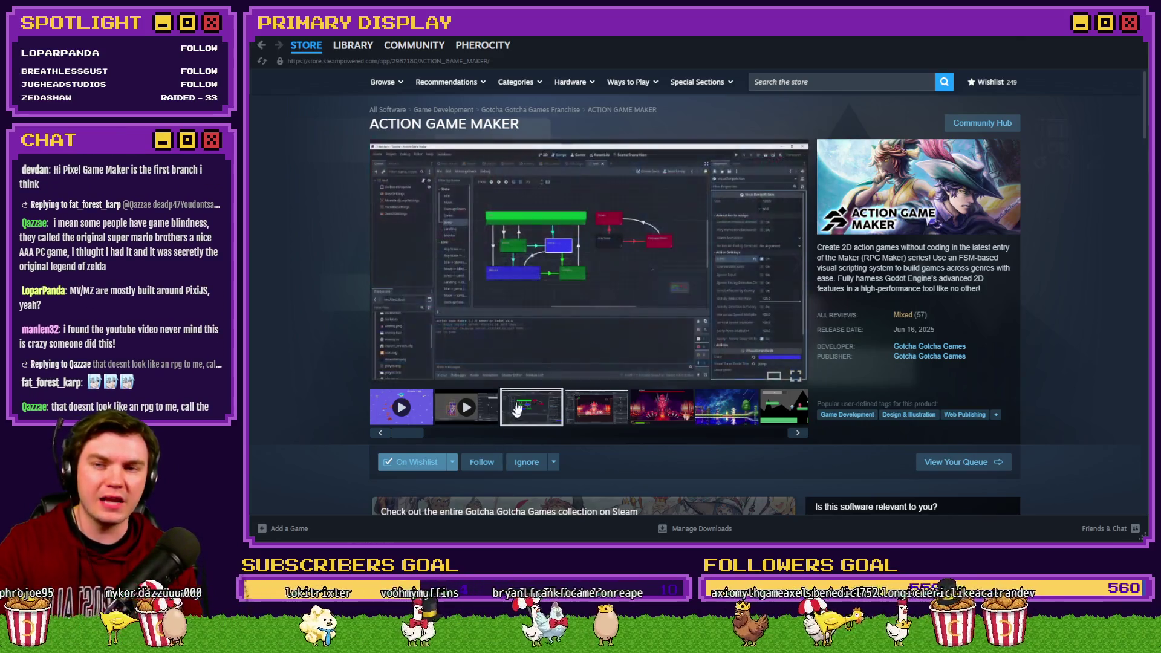
left_click(516, 317)
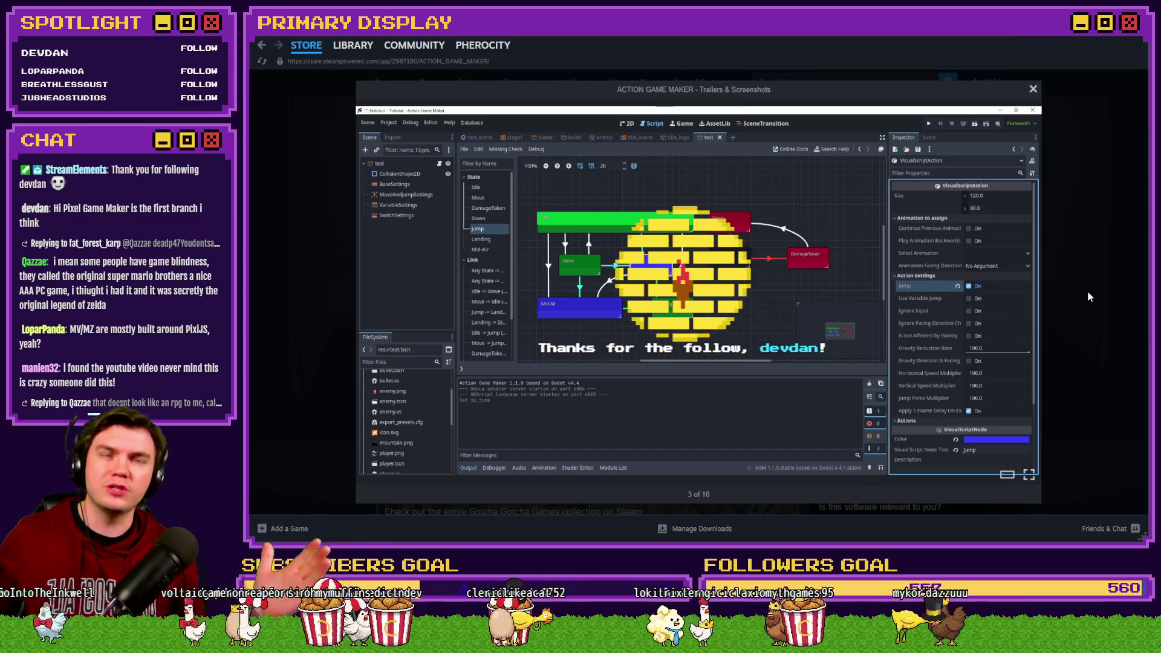
left_click(1059, 258)
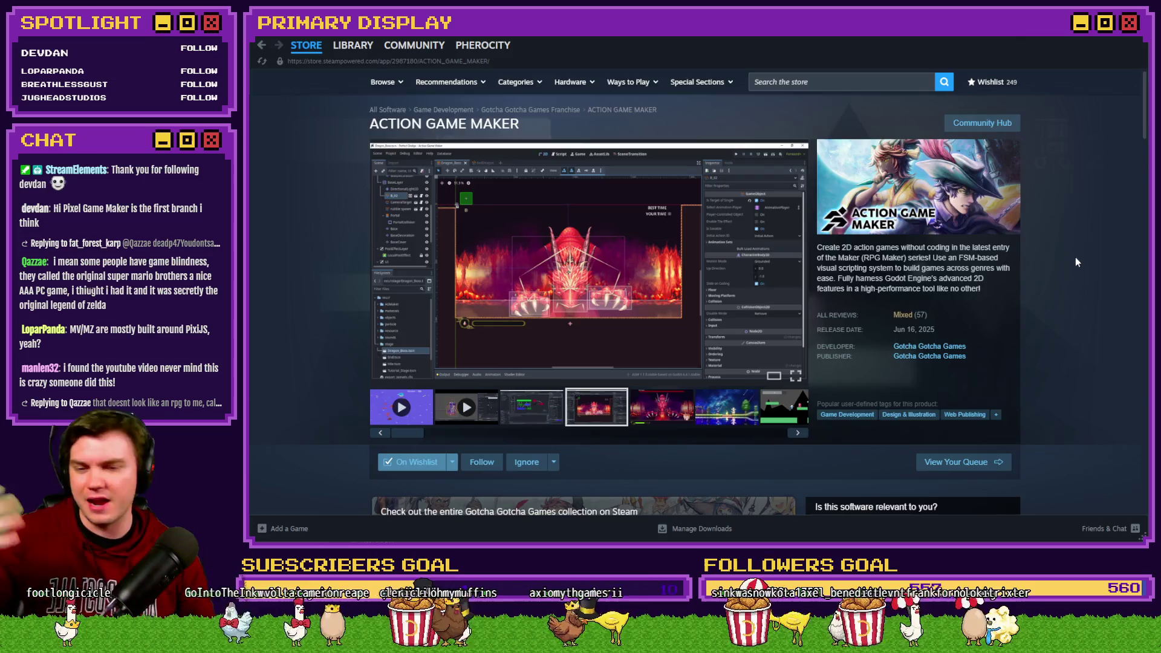
- Close the Steam store window to reveal RPG Maker 2003's TheTomb map
scroll(1075, 256, "down", 8)
scroll(1084, 270, "down", 10)
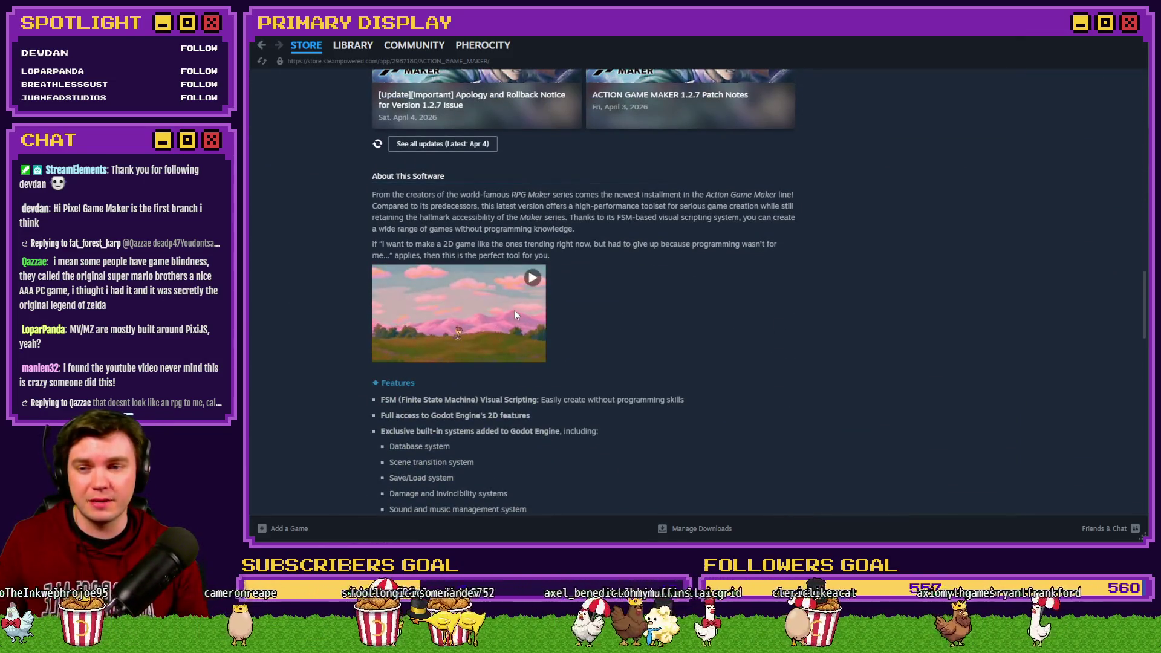
scroll(647, 297, "down", 5)
scroll(943, 250, "up", 13)
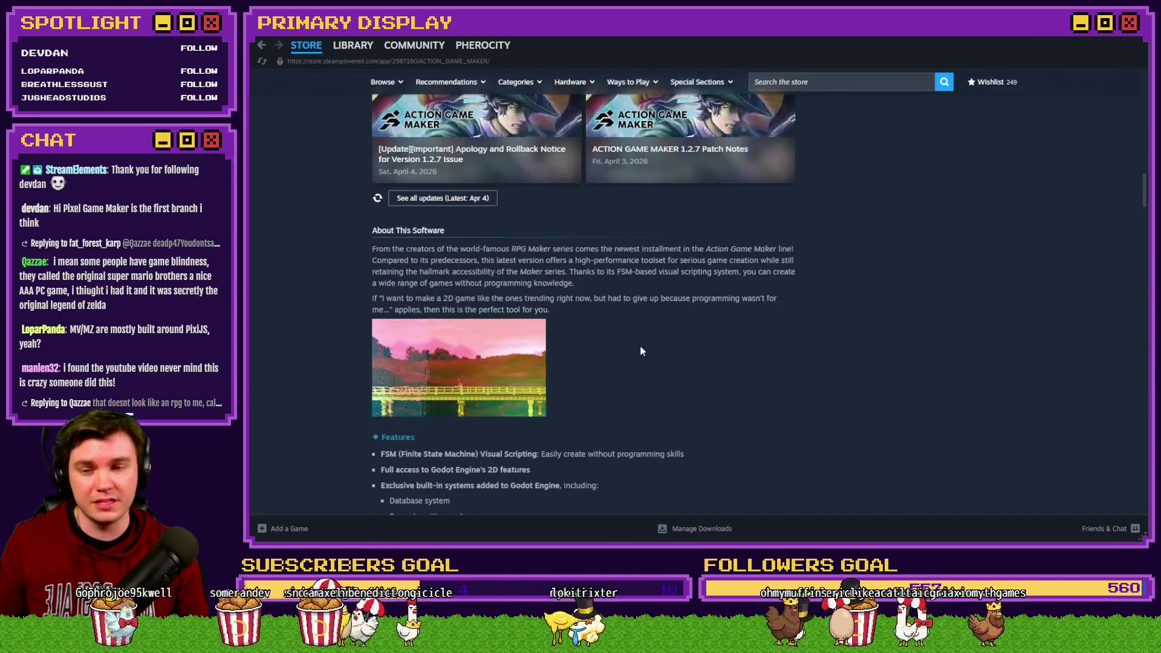
left_click(1136, 40)
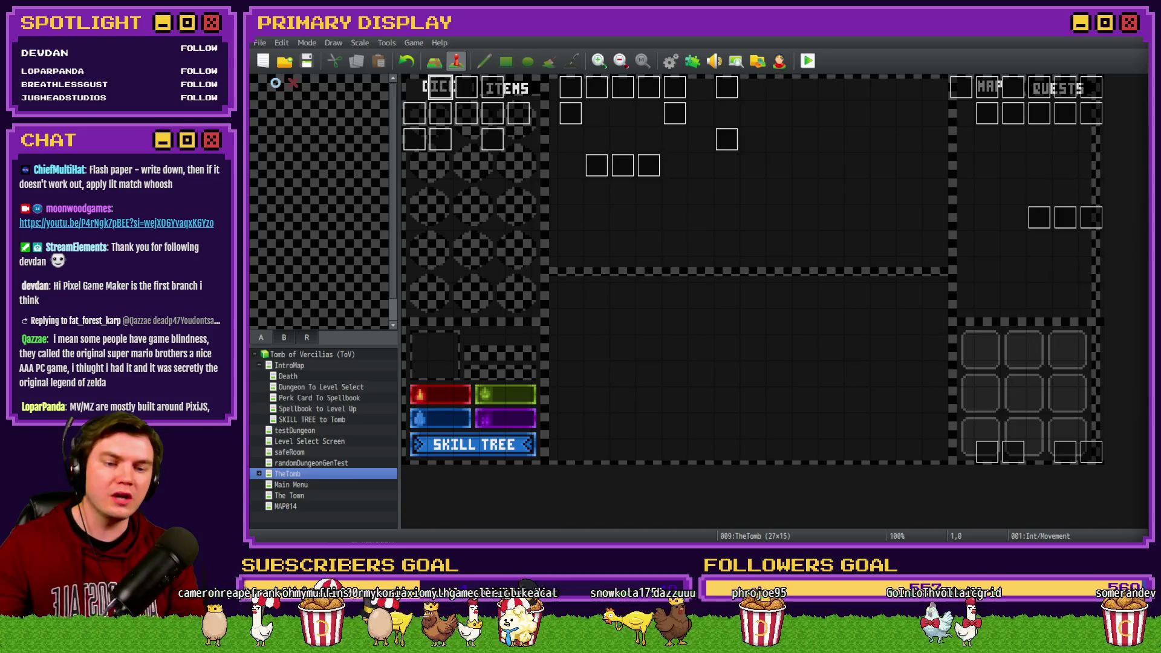
- Return to Steam and open the Gotcha Gotcha Games developer page
key("alt+Tab")
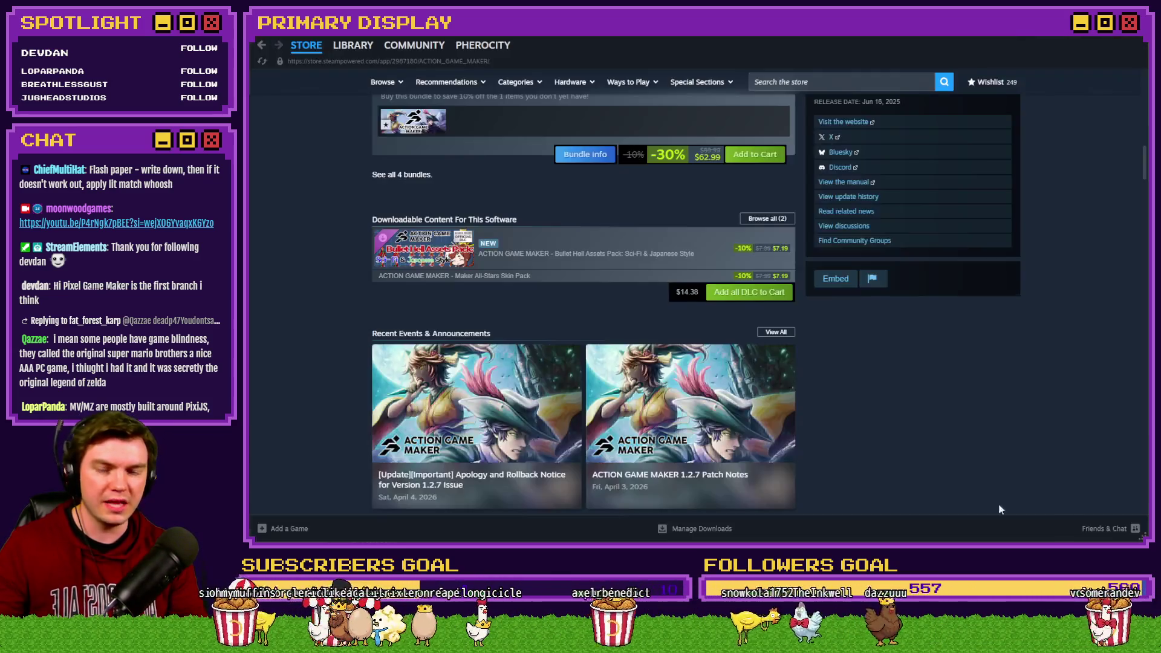
scroll(949, 386, "up", 15)
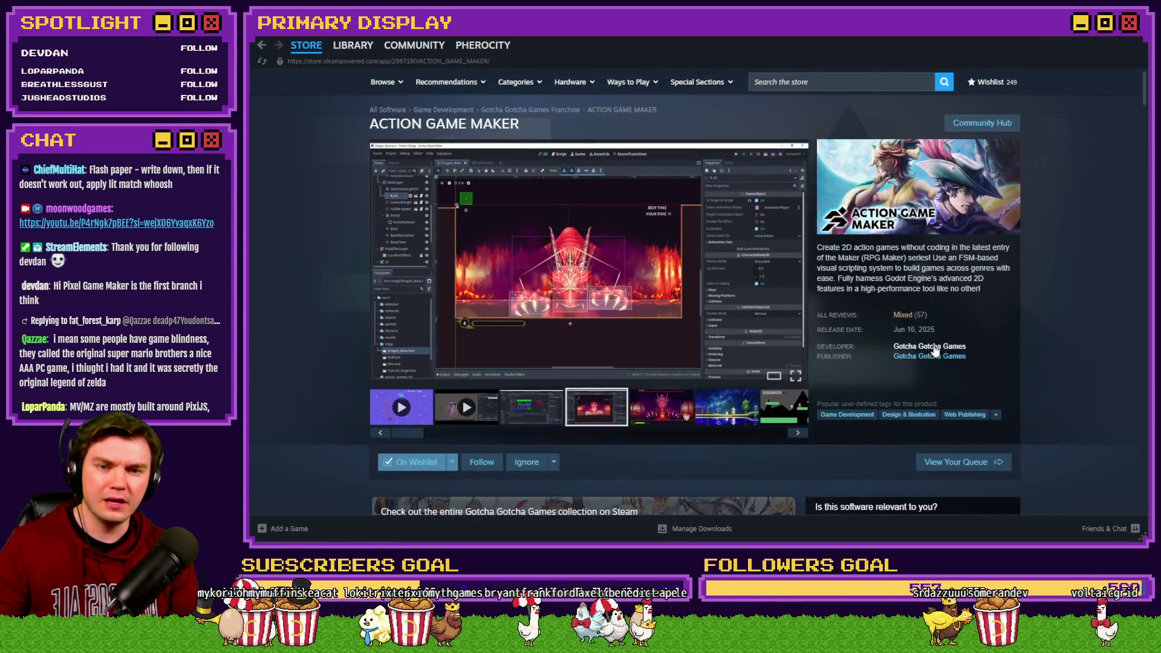
left_click(929, 346)
scroll(375, 278, "down", 9)
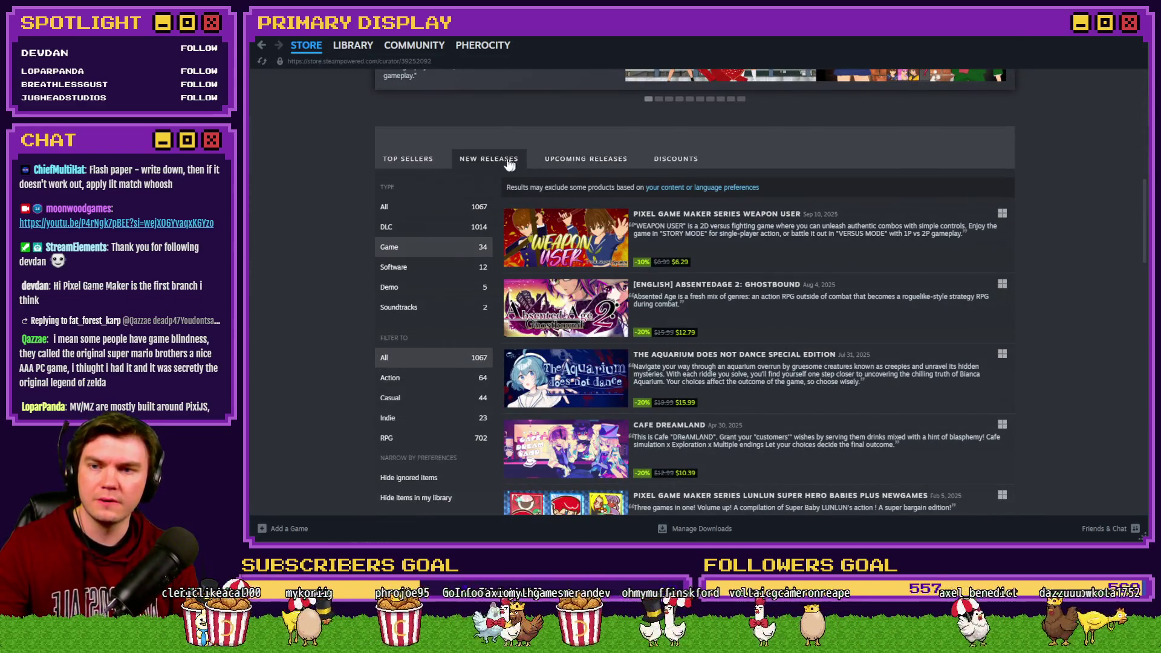
- Browse the developer's Upcoming, Top Sellers and New Releases tabs, then list software Top Sellers
left_click(583, 161)
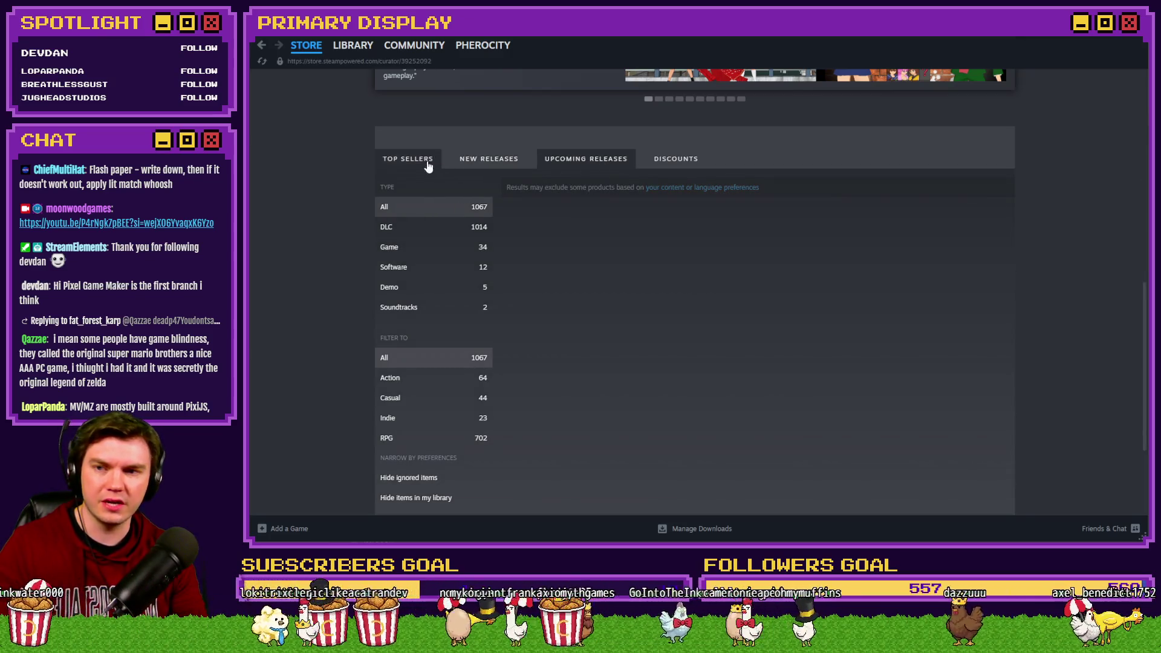
left_click(417, 161)
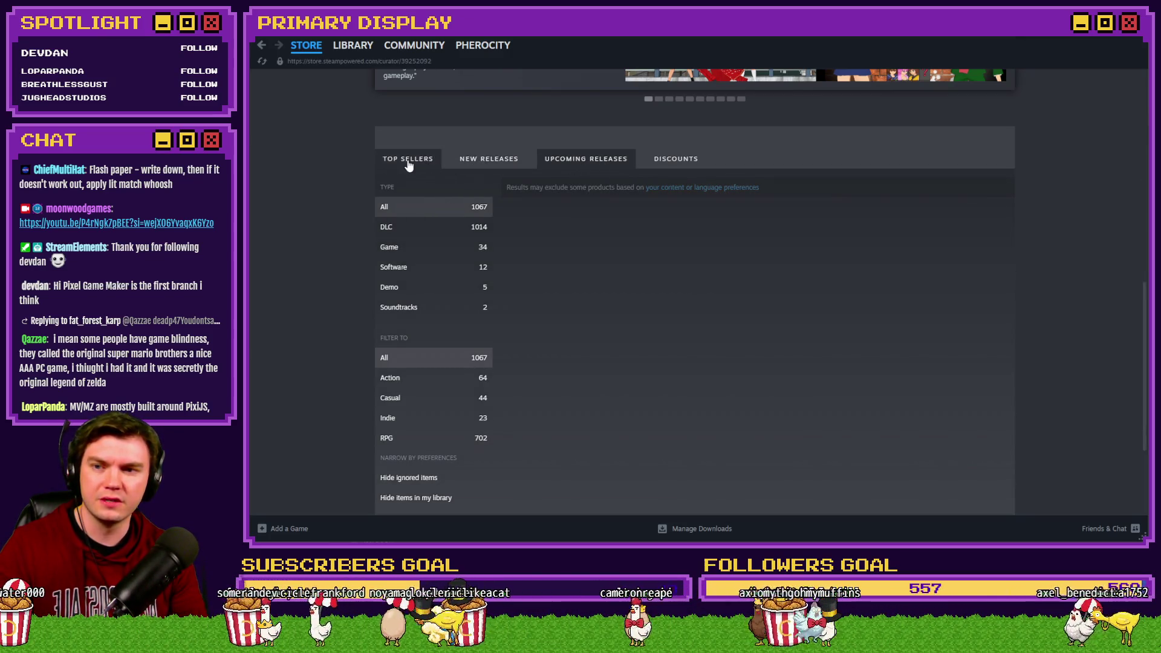
left_click(475, 161)
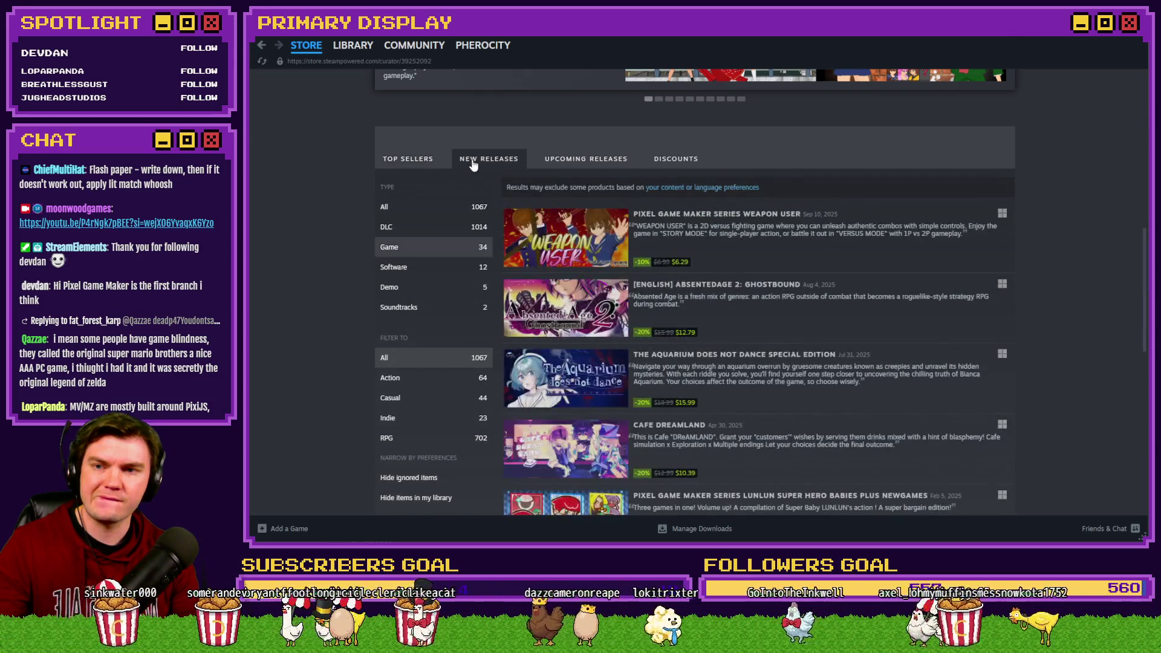
left_click(416, 162)
left_click(392, 267)
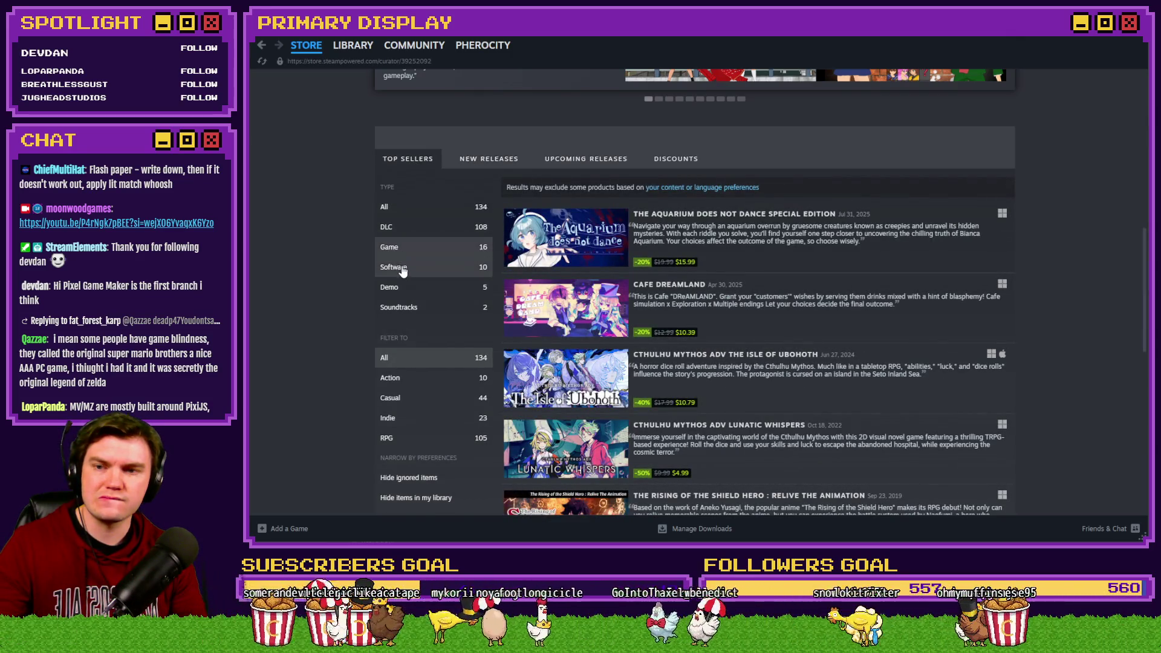
scroll(453, 248, "down", 5)
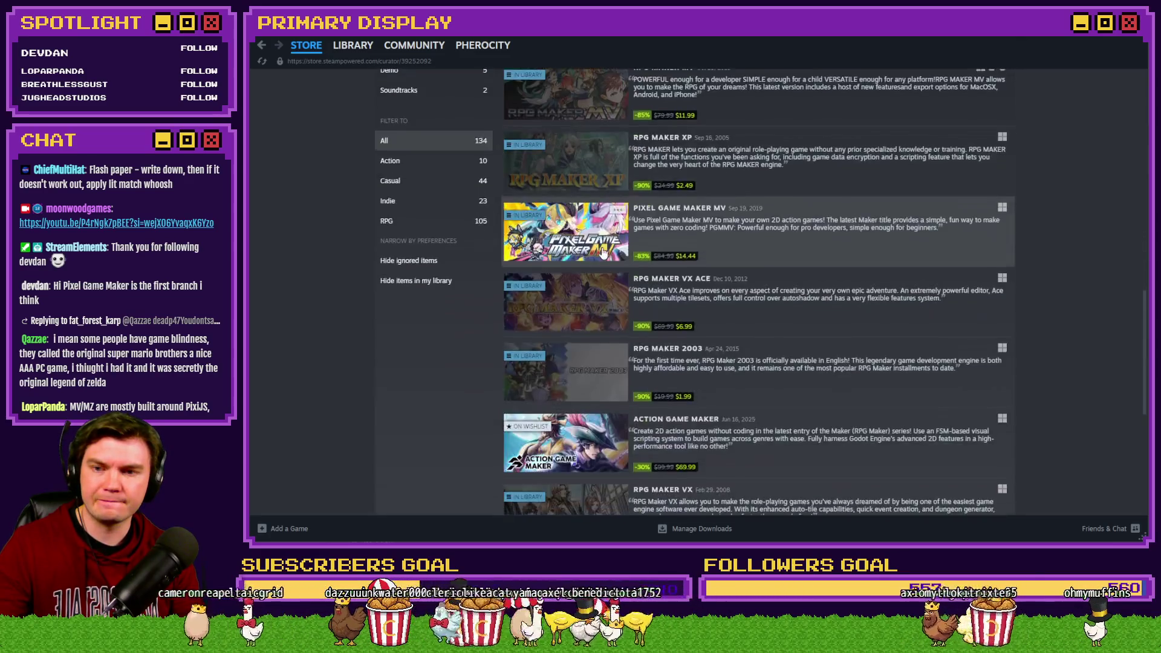
scroll(793, 270, "up", 2)
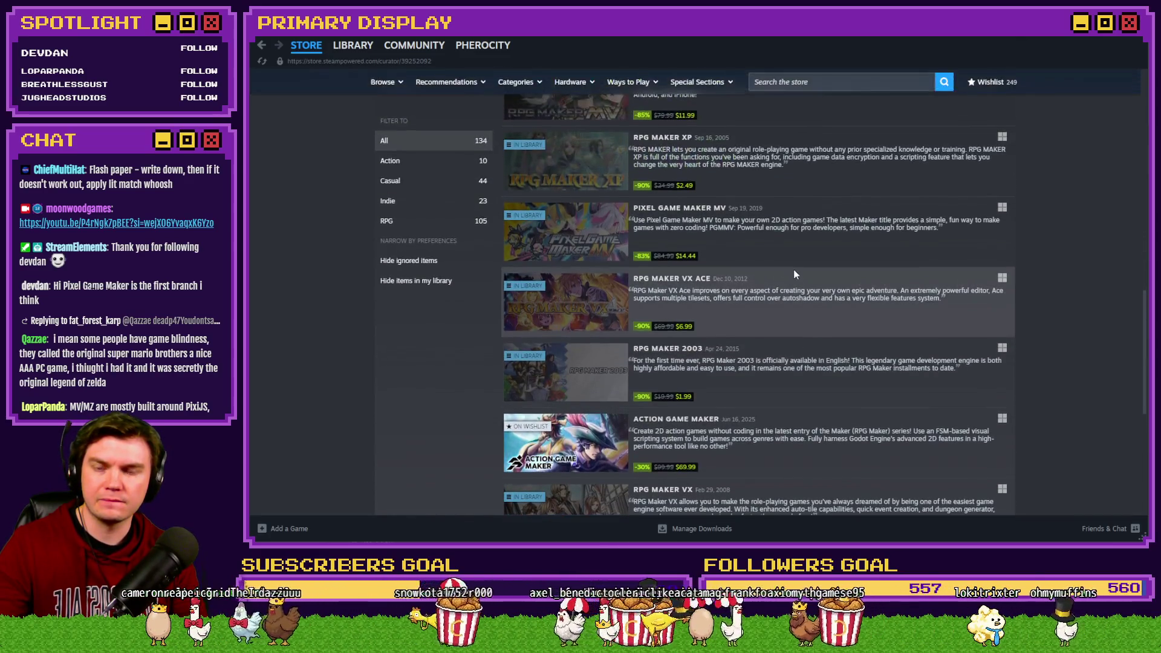
scroll(801, 233, "down", 3)
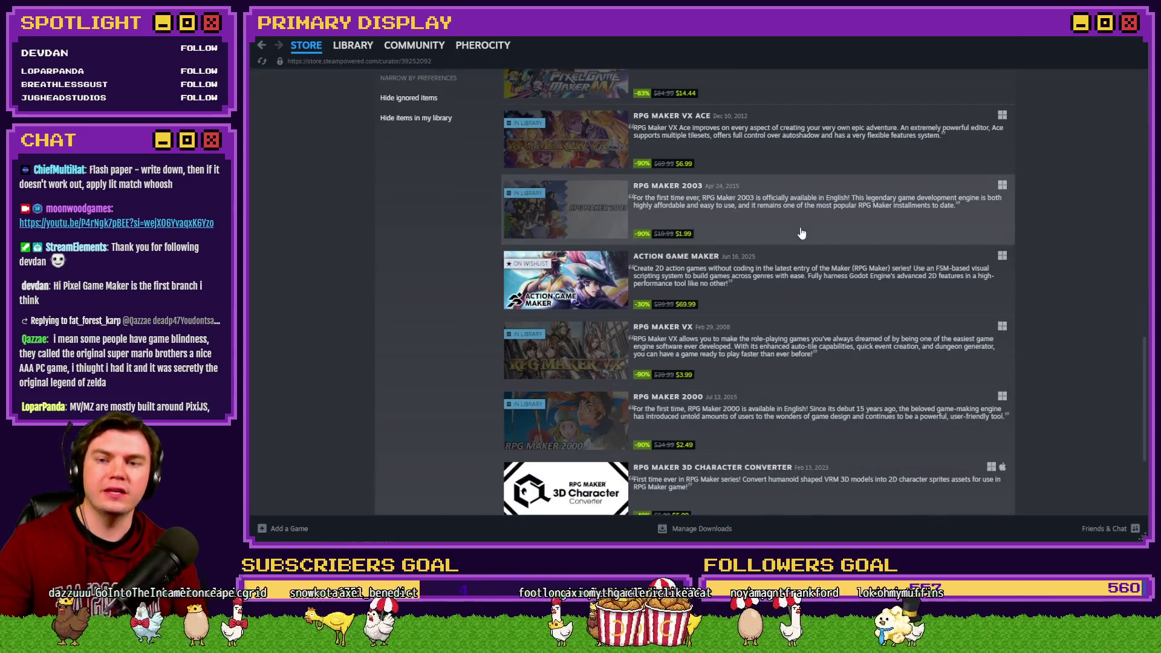
scroll(813, 292, "up", 5)
scroll(814, 294, "down", 3)
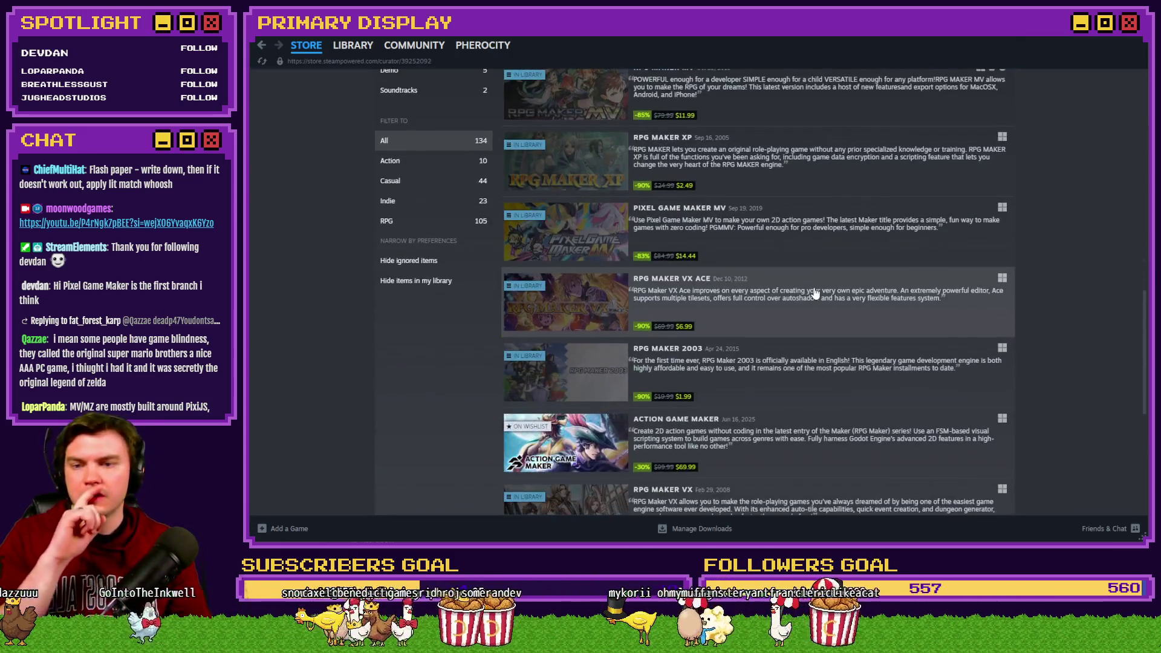
scroll(816, 293, "down", 3)
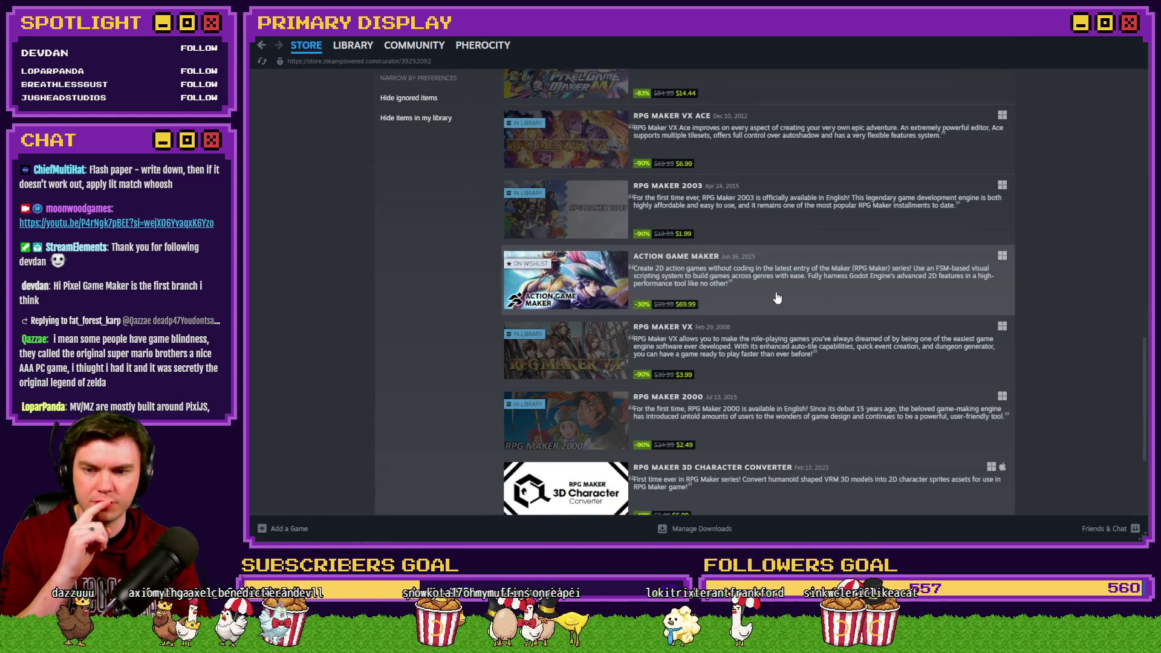
scroll(777, 298, "down", 2)
scroll(756, 326, "up", 4)
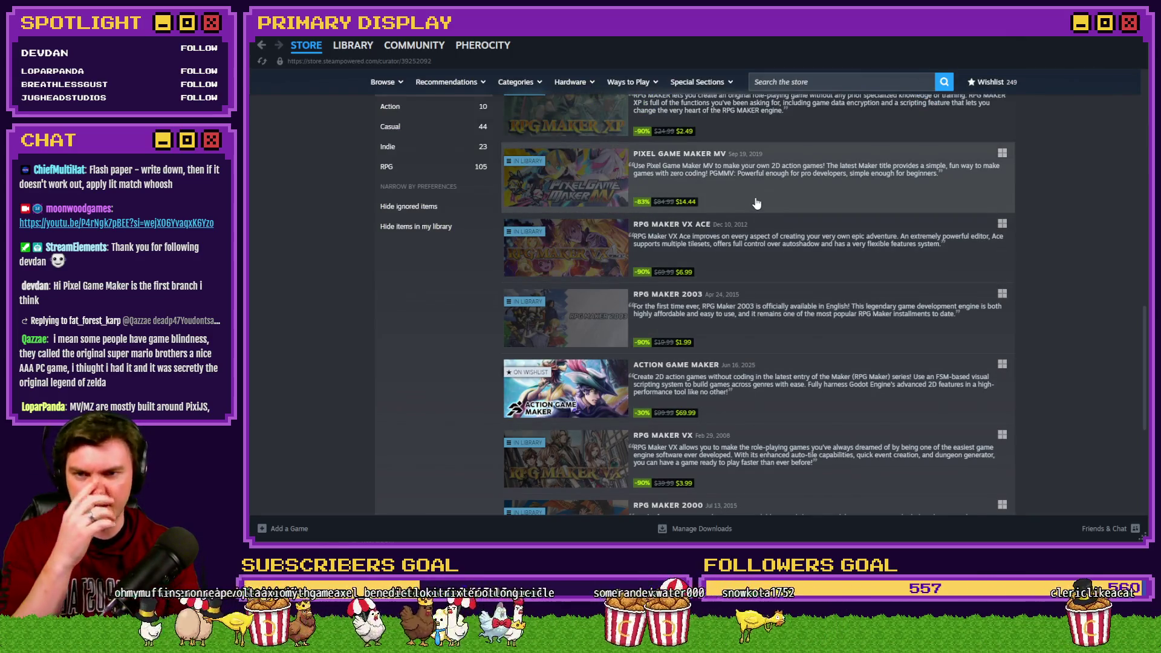
- Open the Pixel Game Maker MV store page and page through its enlarged screenshots
left_click(755, 198)
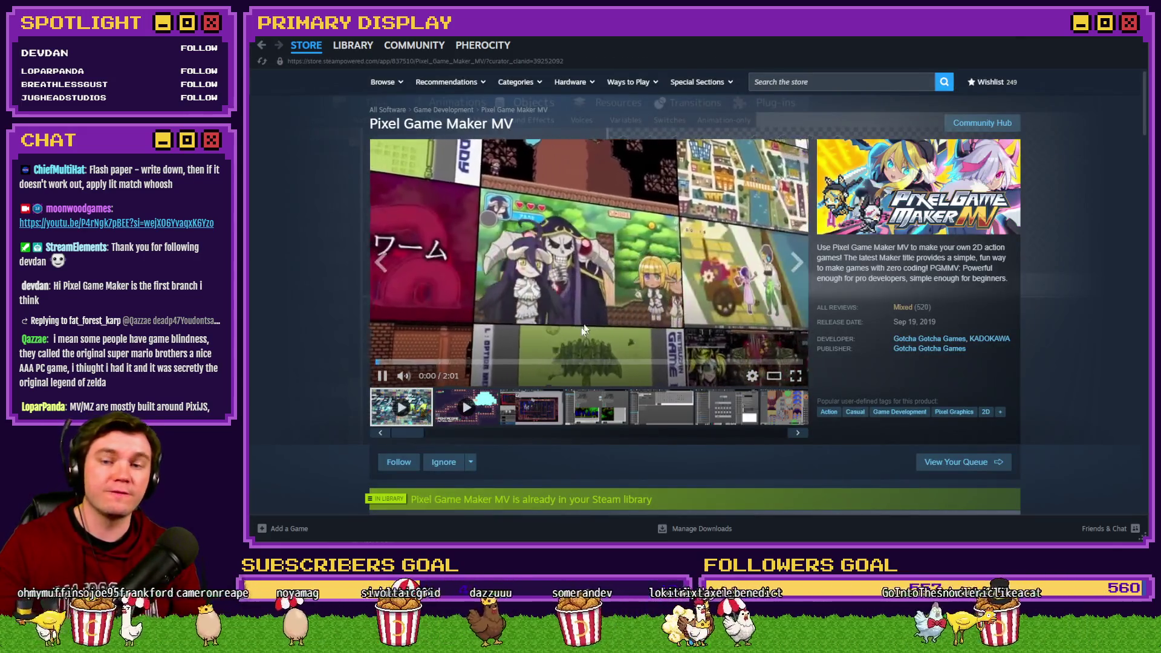
left_click(533, 401)
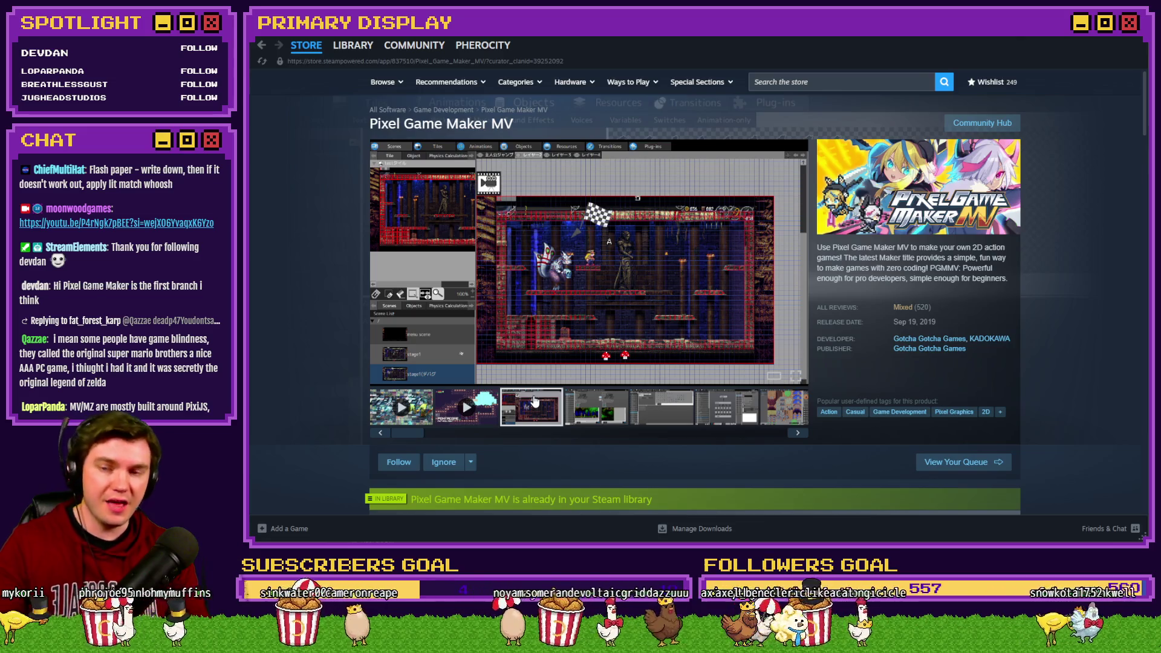
left_click(517, 284)
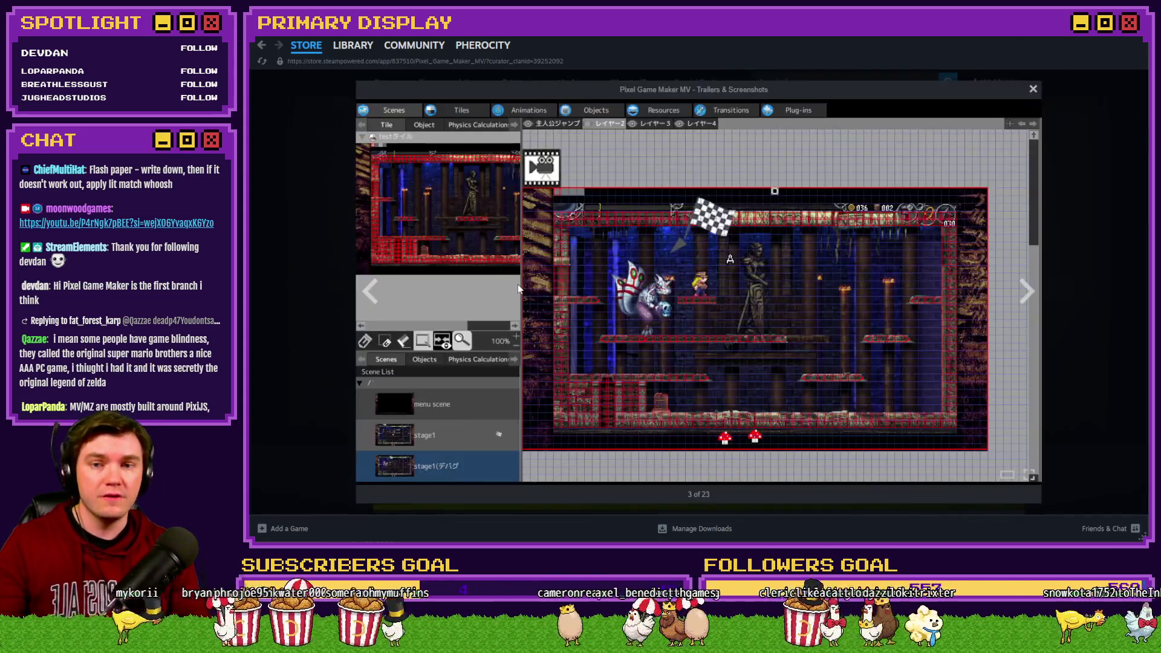
key("Right")
key("Right")
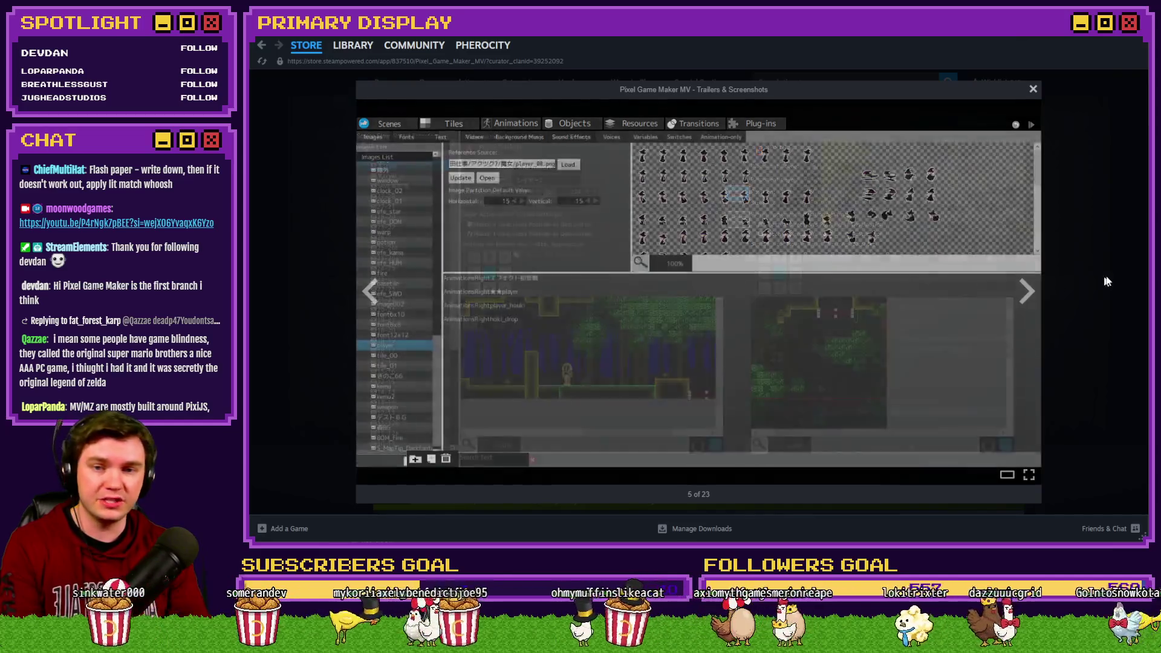
key("Right")
left_click(1105, 281)
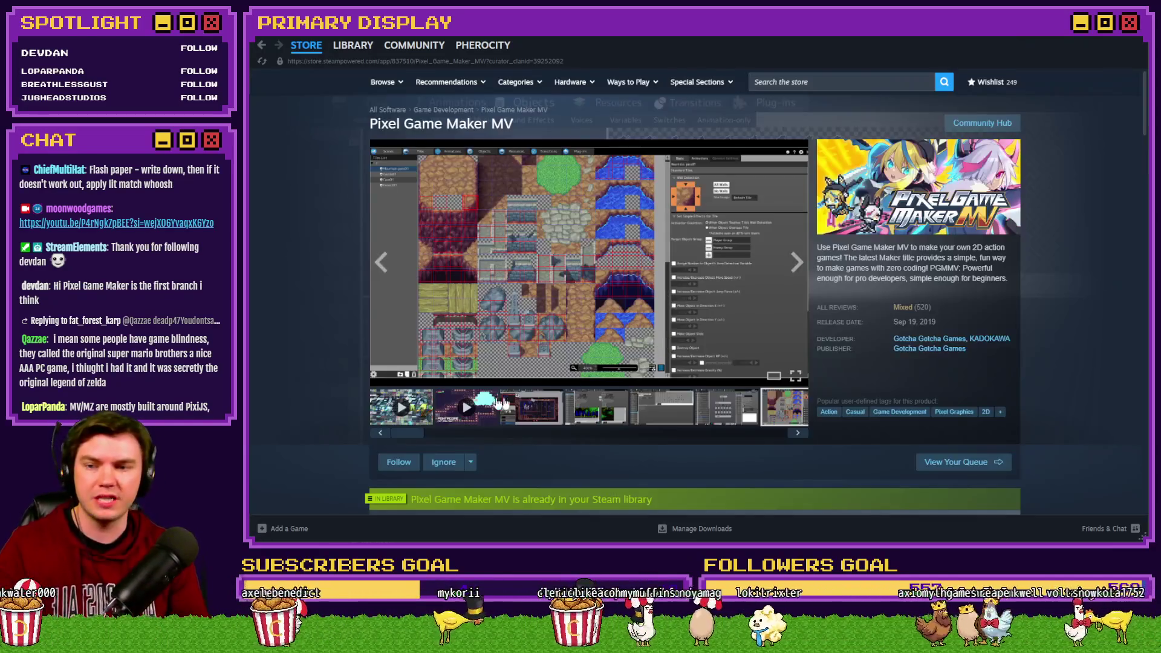
- Play the first Pixel Game Maker MV trailer, then switch to the third screenshot
left_click(401, 407)
left_click(417, 361)
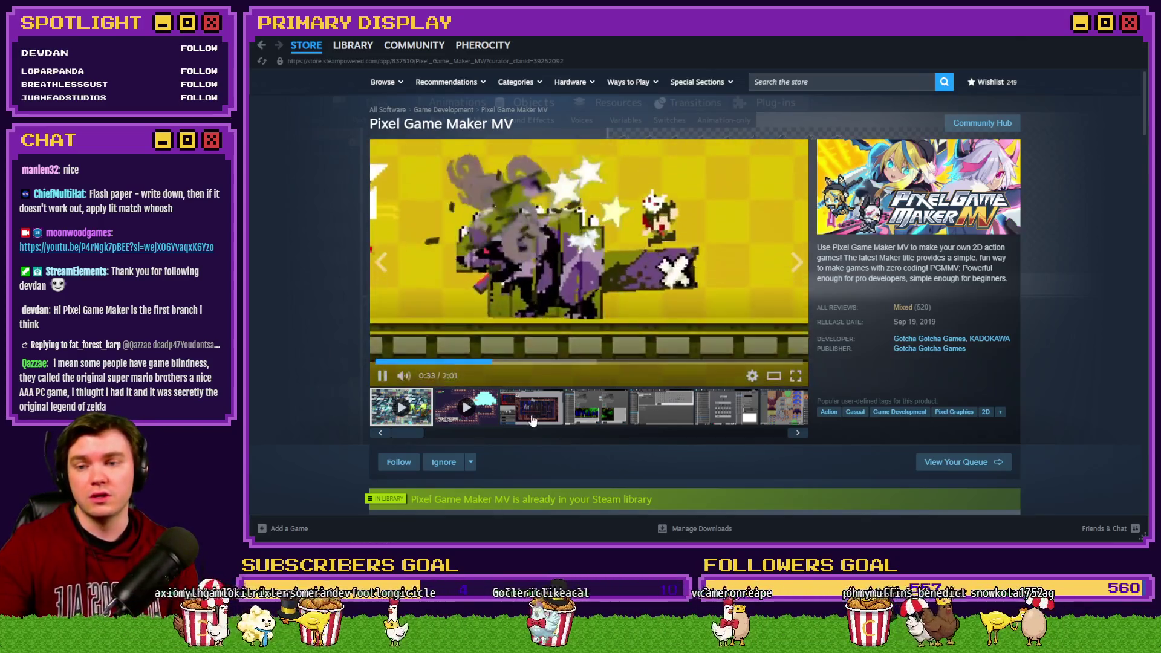
left_click(532, 419)
- Scroll past the March 17, 2019 review to the $84.99 licence and $8.32 Starter Bundle
scroll(457, 351, "down", 5)
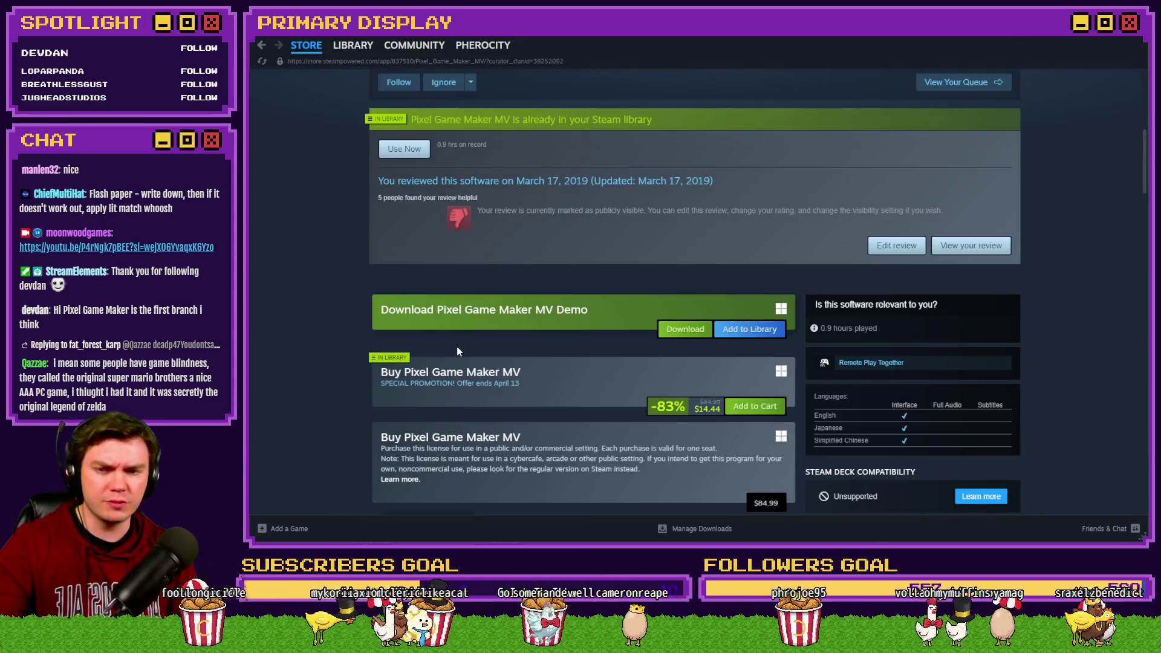
scroll(461, 347, "down", 1)
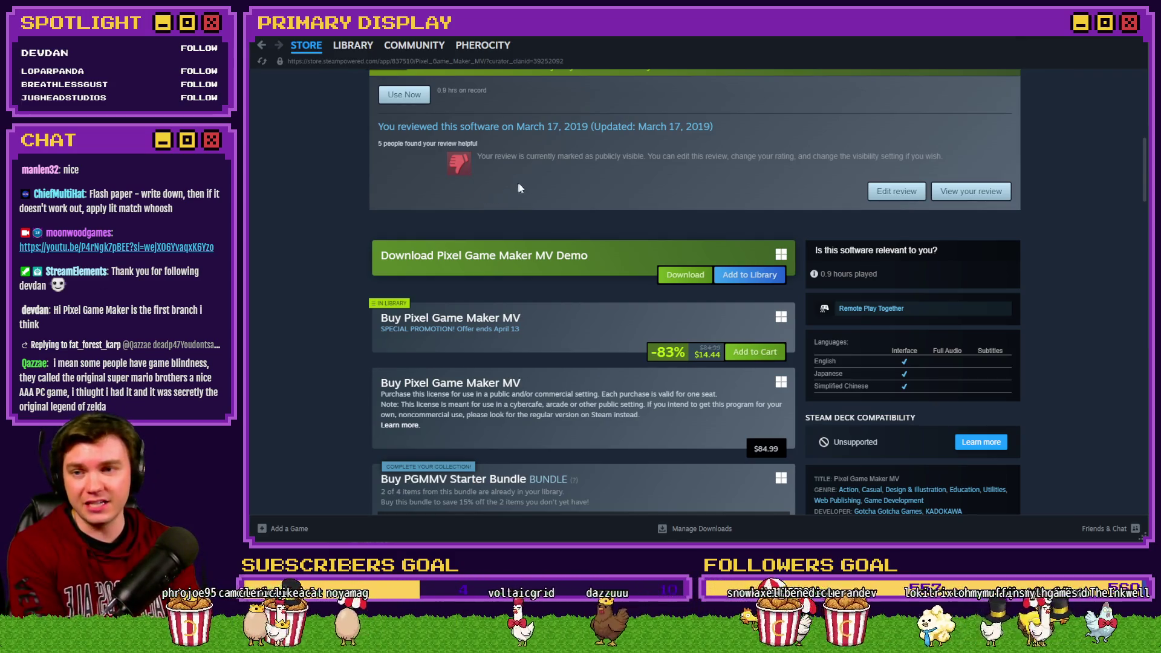
left_click_drag(520, 128, 588, 129)
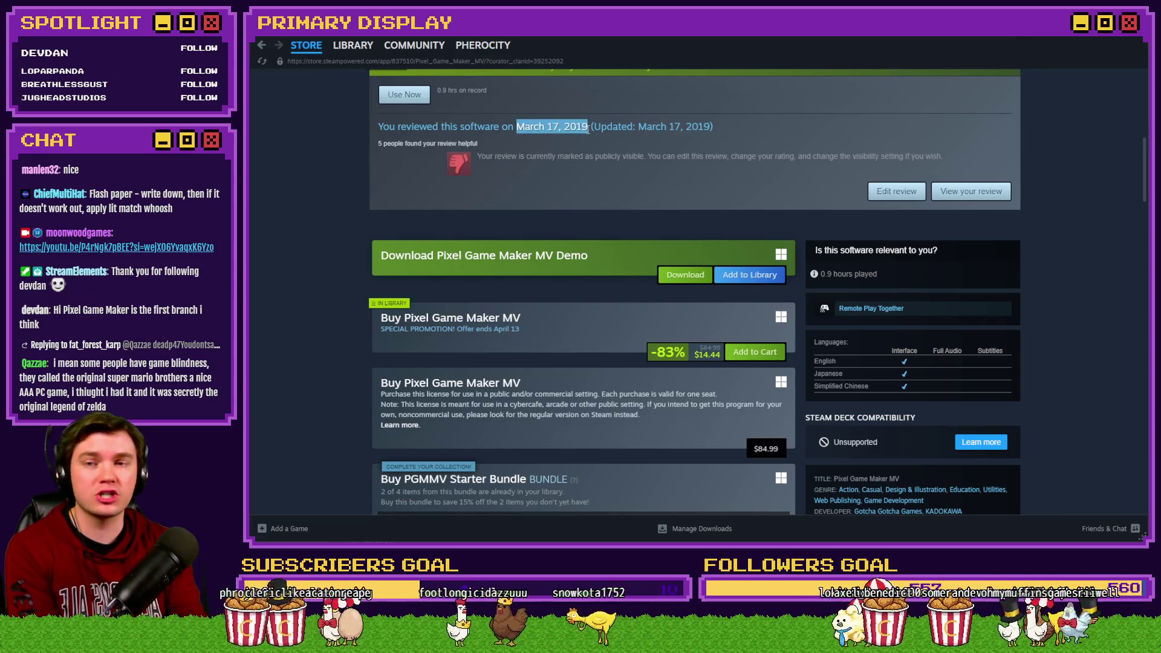
scroll(1053, 263, "up", 8)
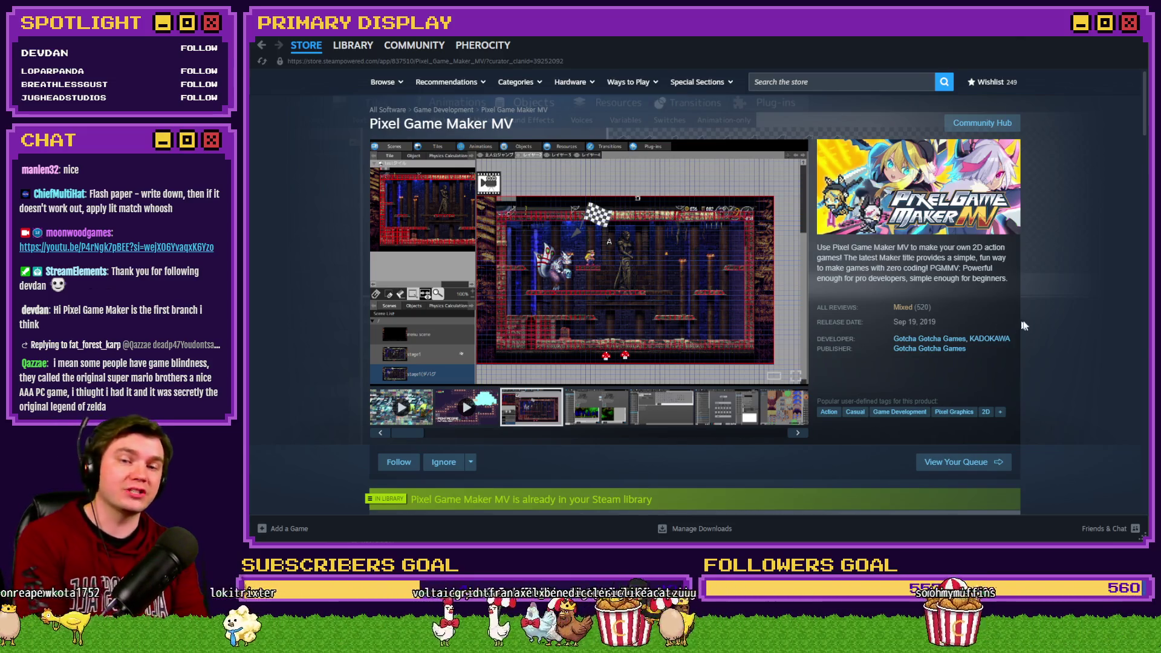
scroll(1065, 308, "down", 3)
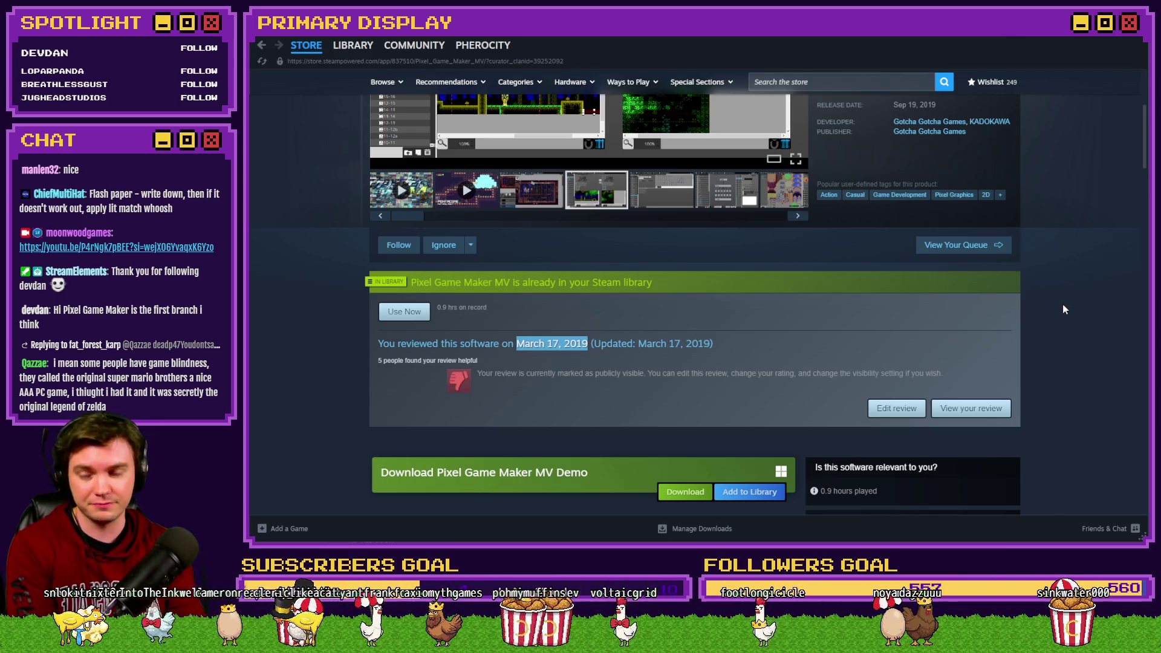
scroll(1064, 309, "up", 2)
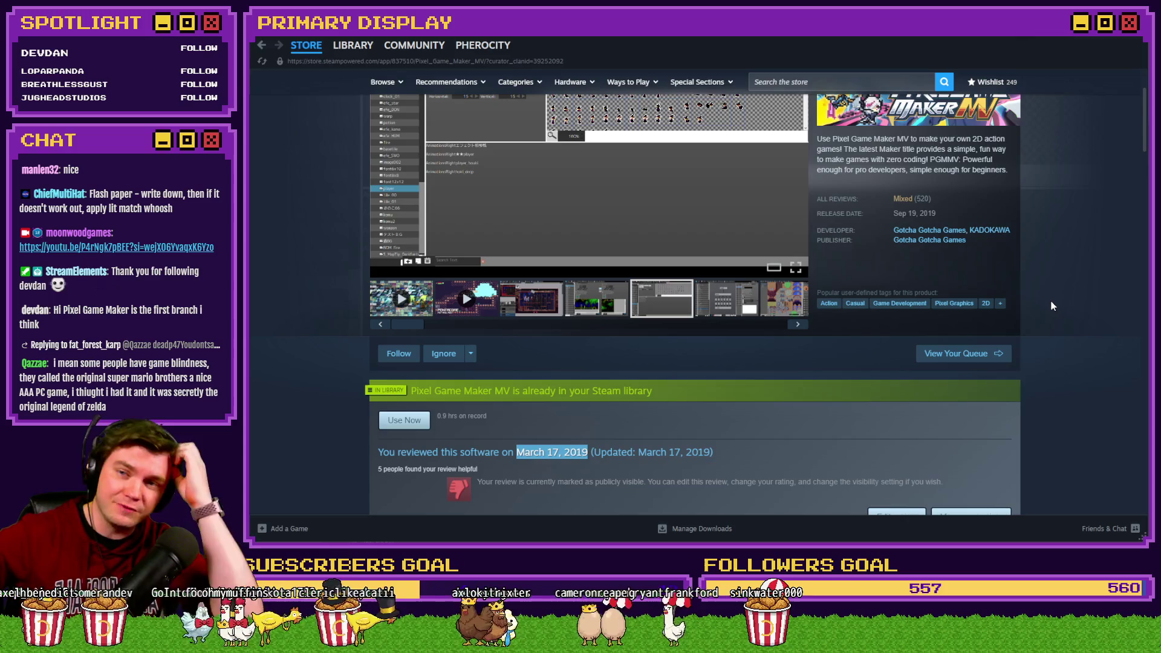
scroll(1051, 306, "down", 7)
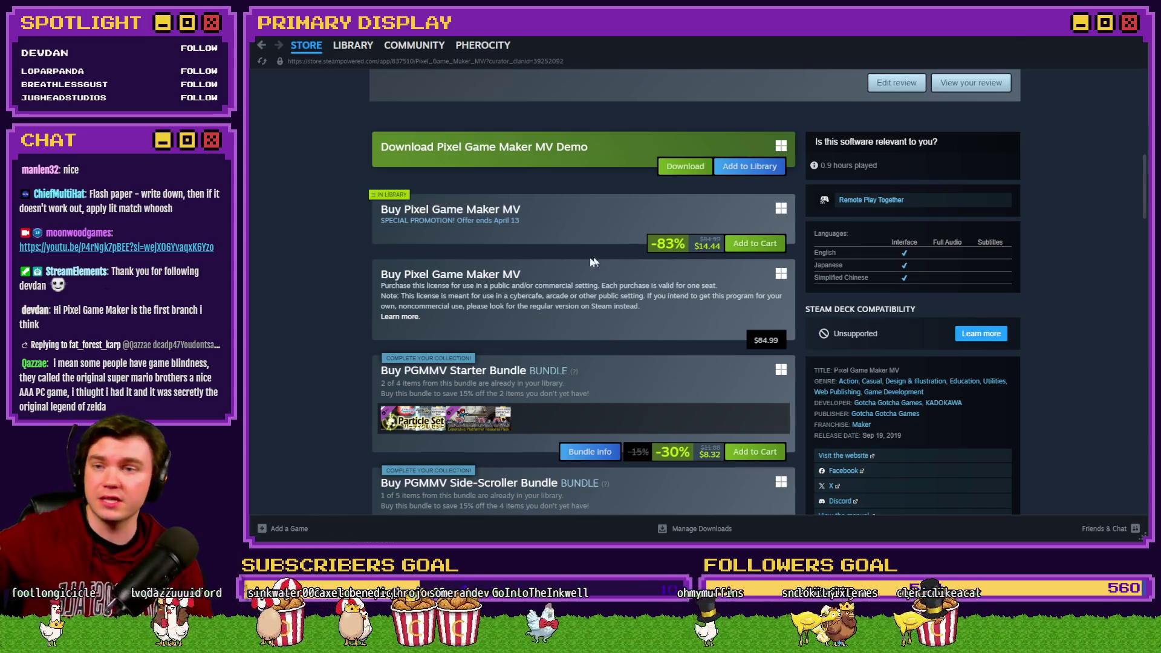
- Filter the curator's releases to software titles only
scroll(474, 329, "down", 2)
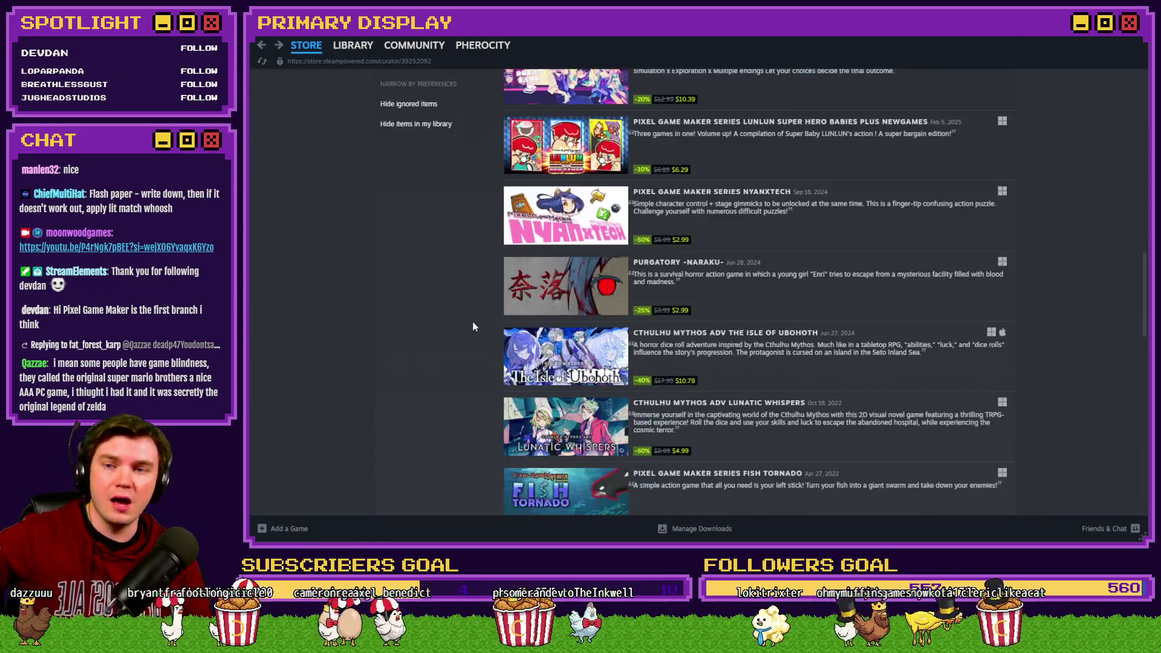
scroll(453, 308, "up", 5)
left_click(415, 273)
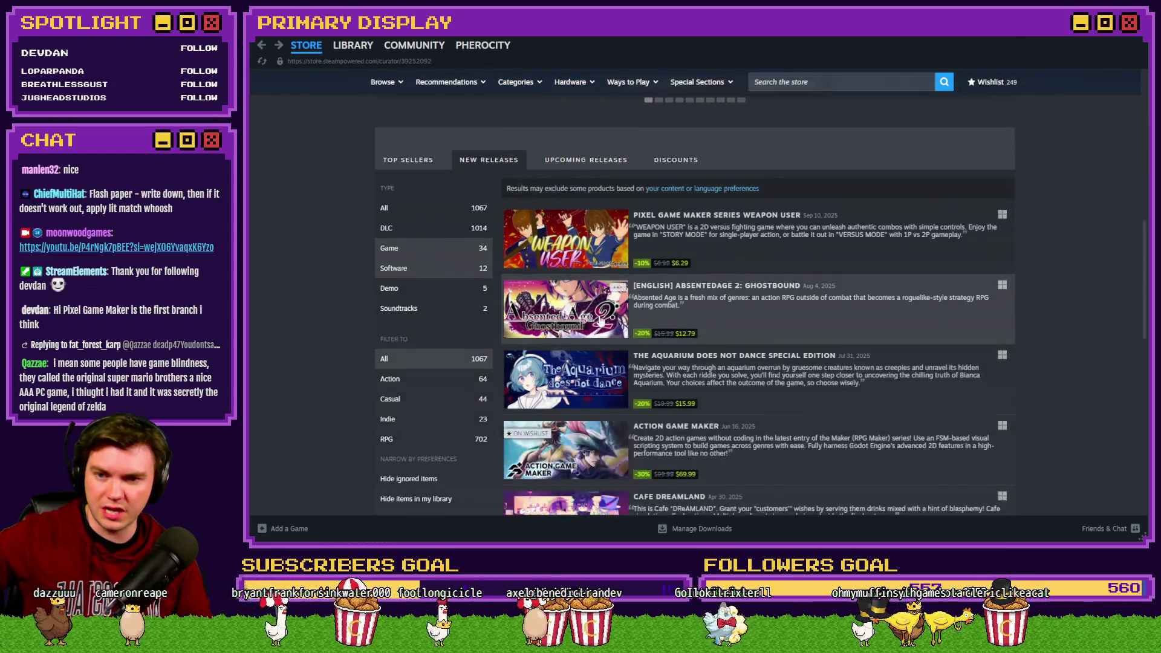
scroll(603, 318, "down", 5)
scroll(484, 299, "up", 5)
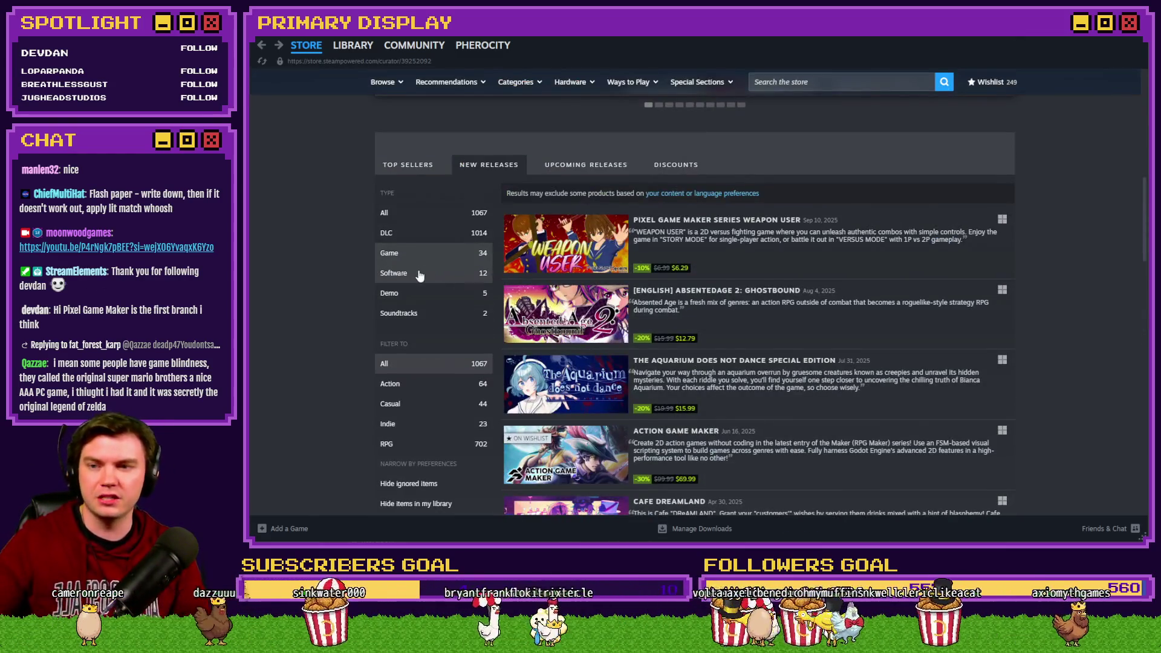
scroll(426, 277, "down", 5)
scroll(426, 277, "up", 5)
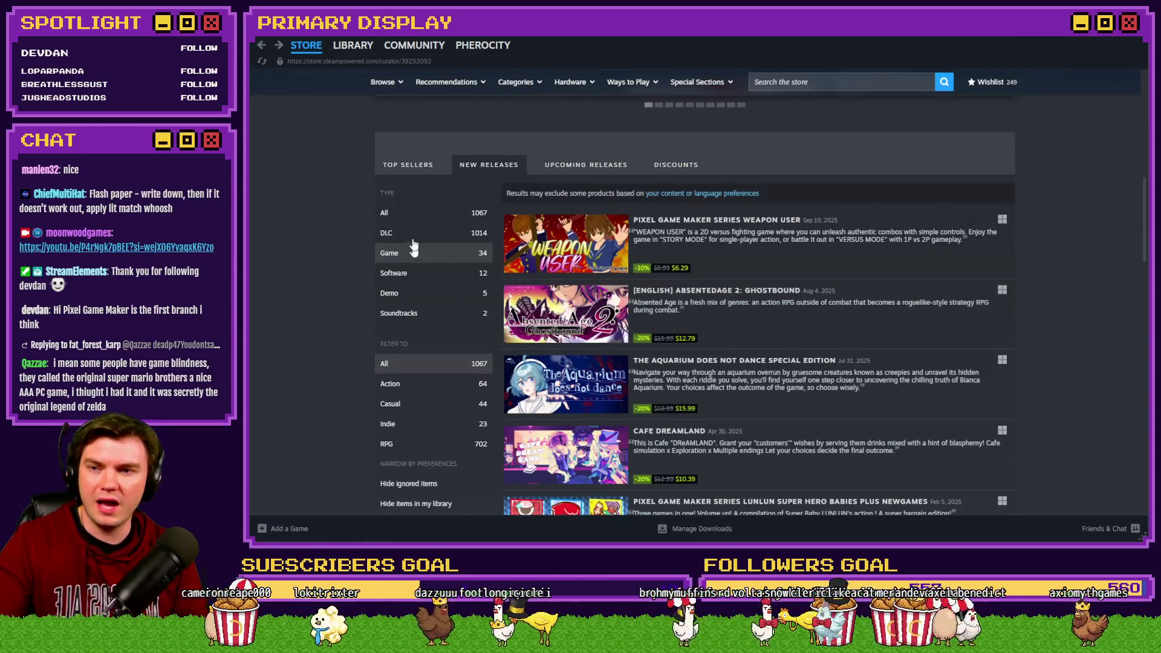
- Switch to the curator's Top Sellers and filter them to software
left_click(408, 165)
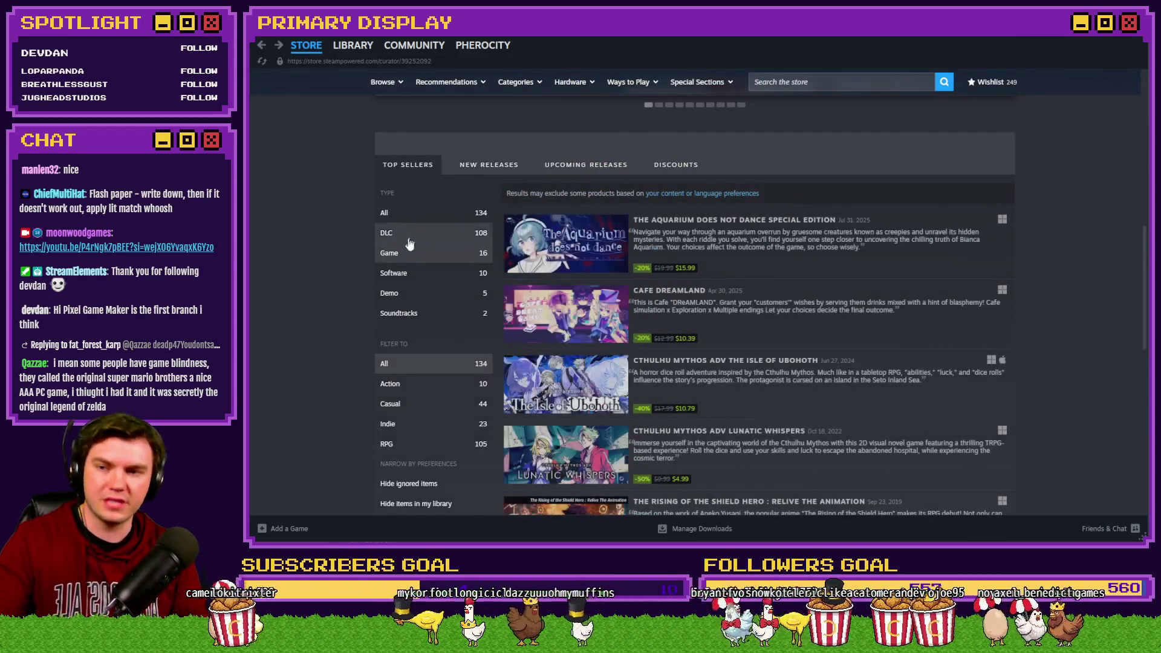
left_click(412, 279)
scroll(679, 309, "down", 5)
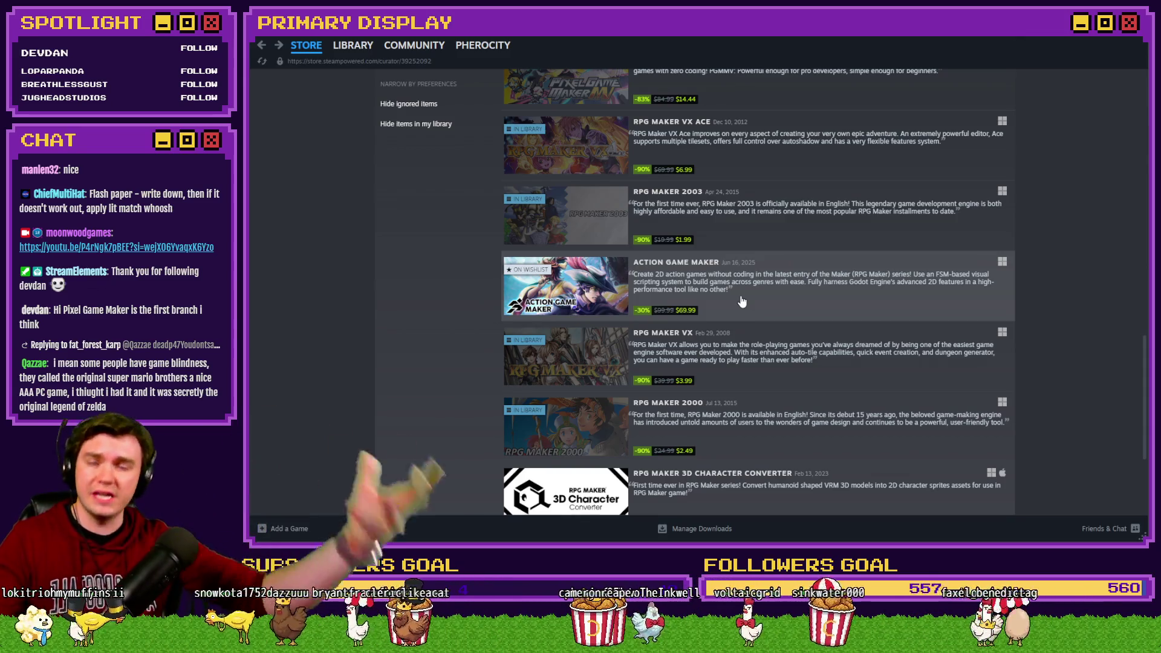
- Browse the Action Game Maker store page's screenshots, description and teaser, then return to the RPG Maker editor
left_click(732, 292)
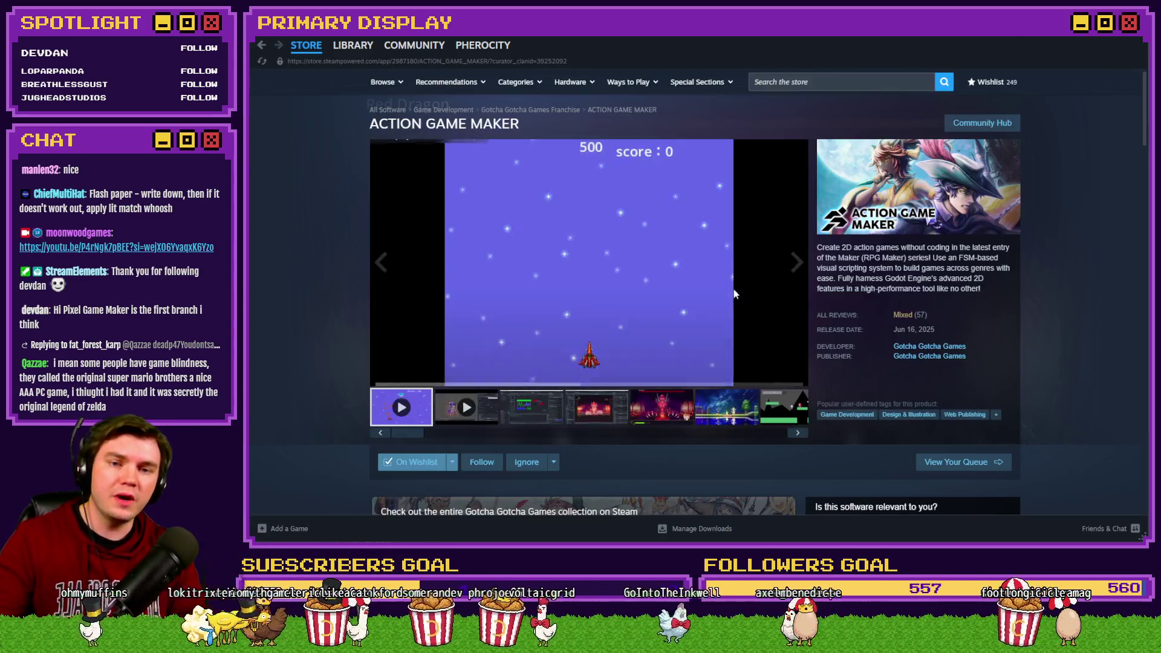
left_click(535, 401)
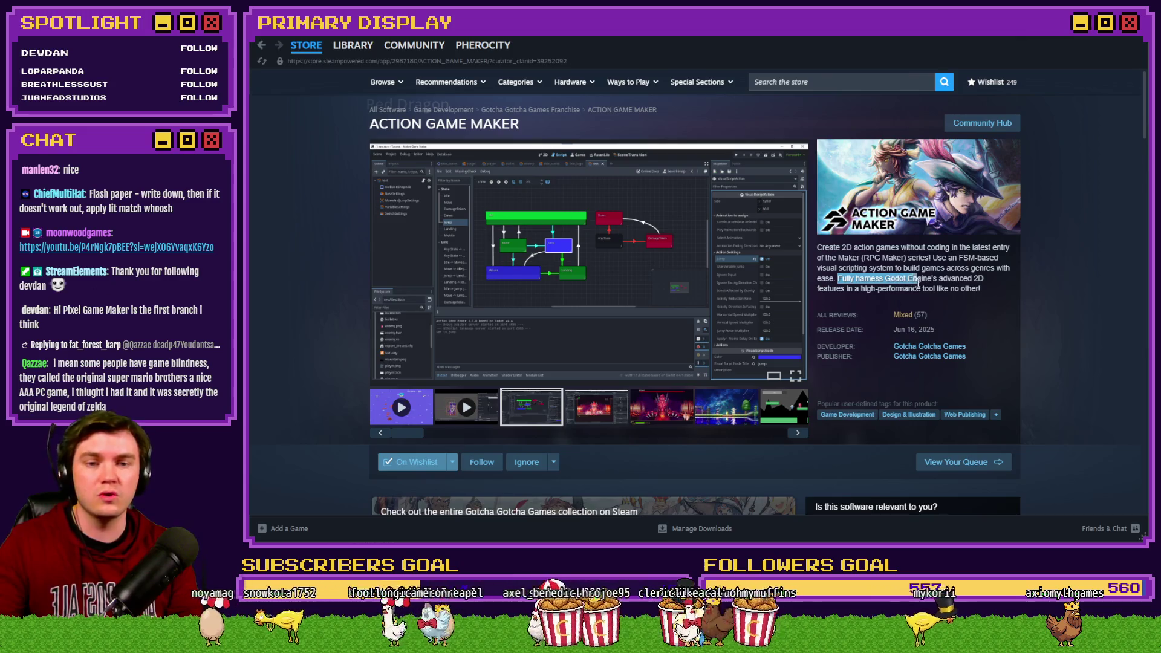
mouse_move(936, 281)
left_mouse_down()
mouse_move(951, 285)
mouse_move(876, 290)
mouse_move(894, 292)
left_mouse_up()
left_click(1066, 300)
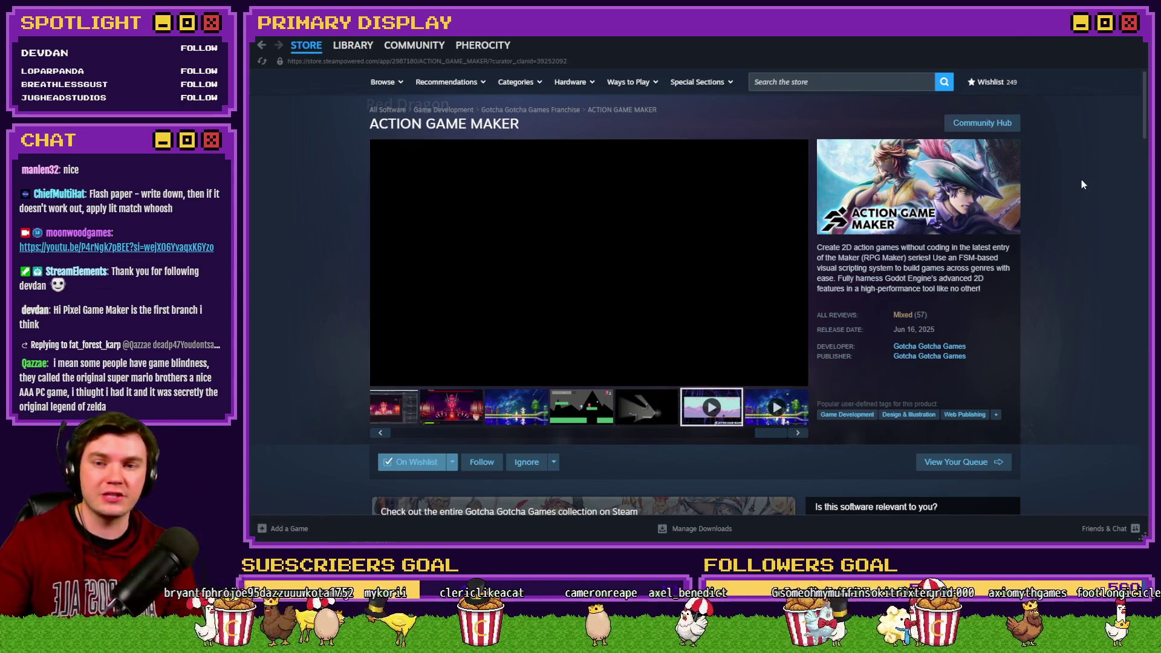
left_click(590, 295)
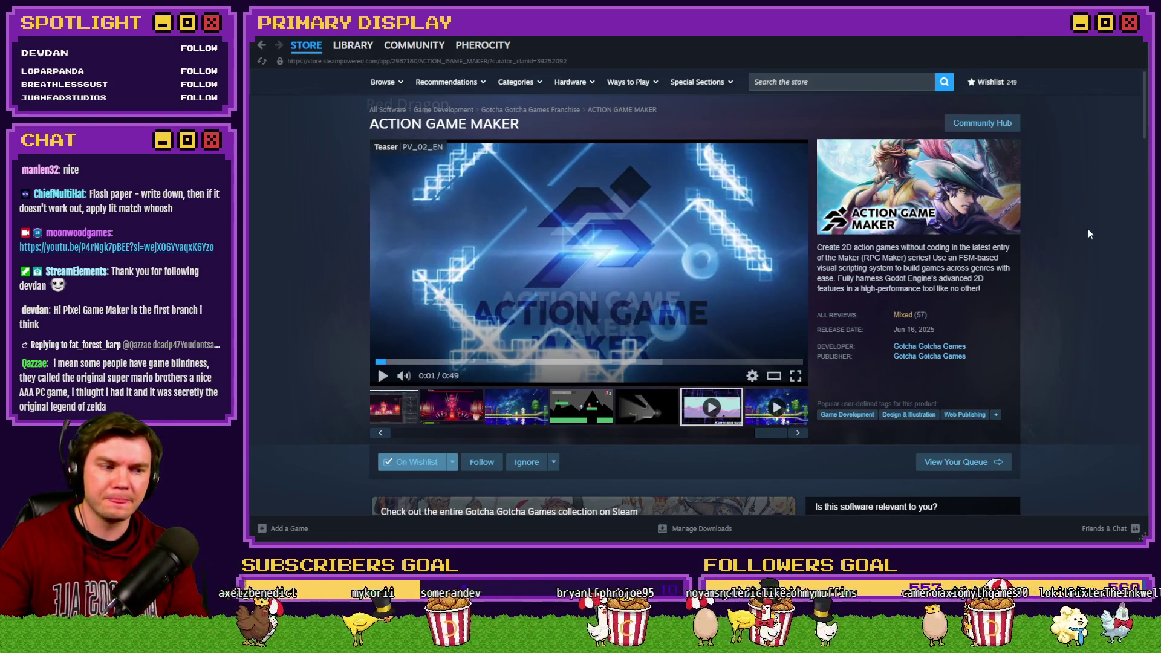
key("alt+Tab")
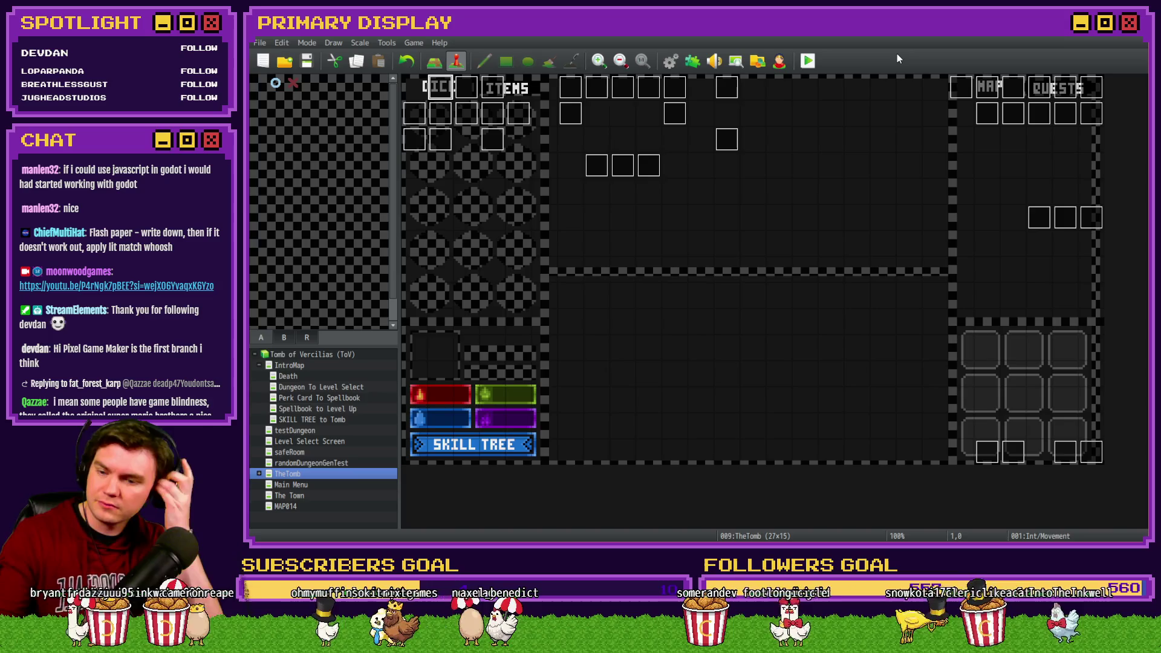
- Playtest the game, choosing Fairlii's Fantastic Scroll as the perk and walking into the next room
left_click(807, 60)
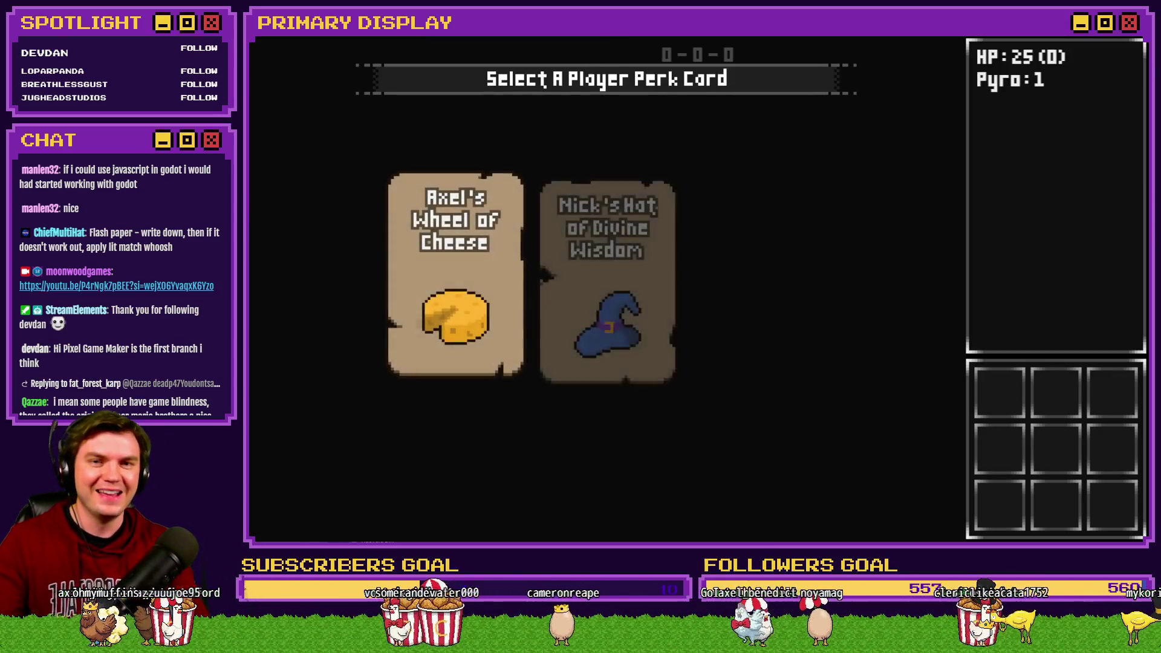
mouse_move(802, 193)
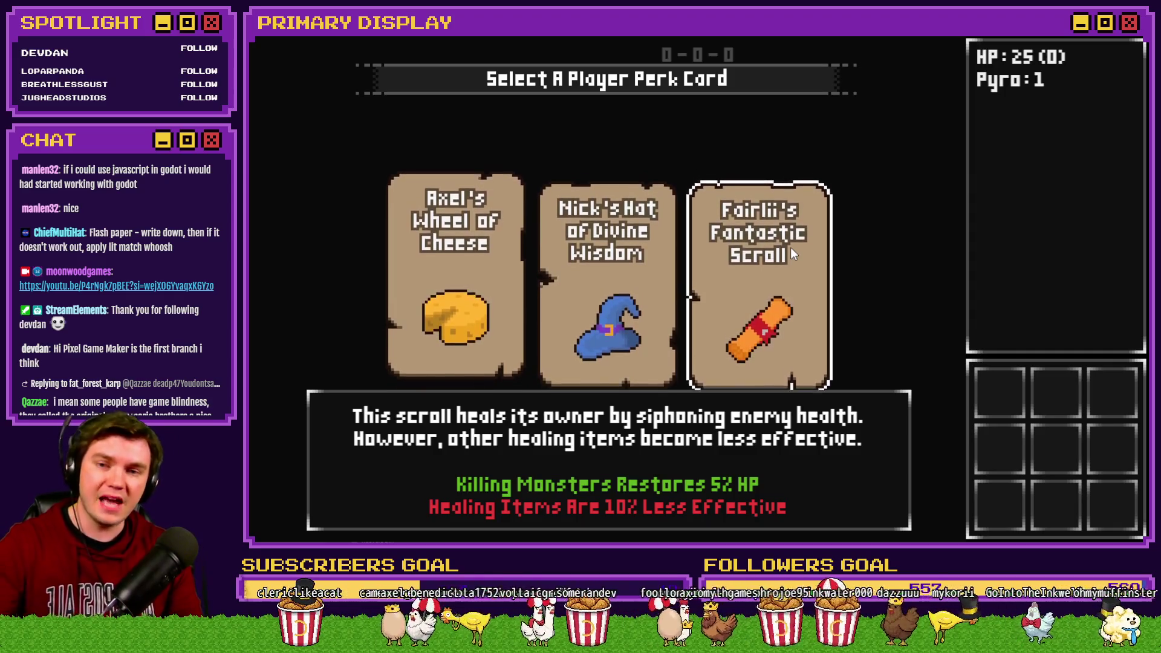
left_click(778, 266)
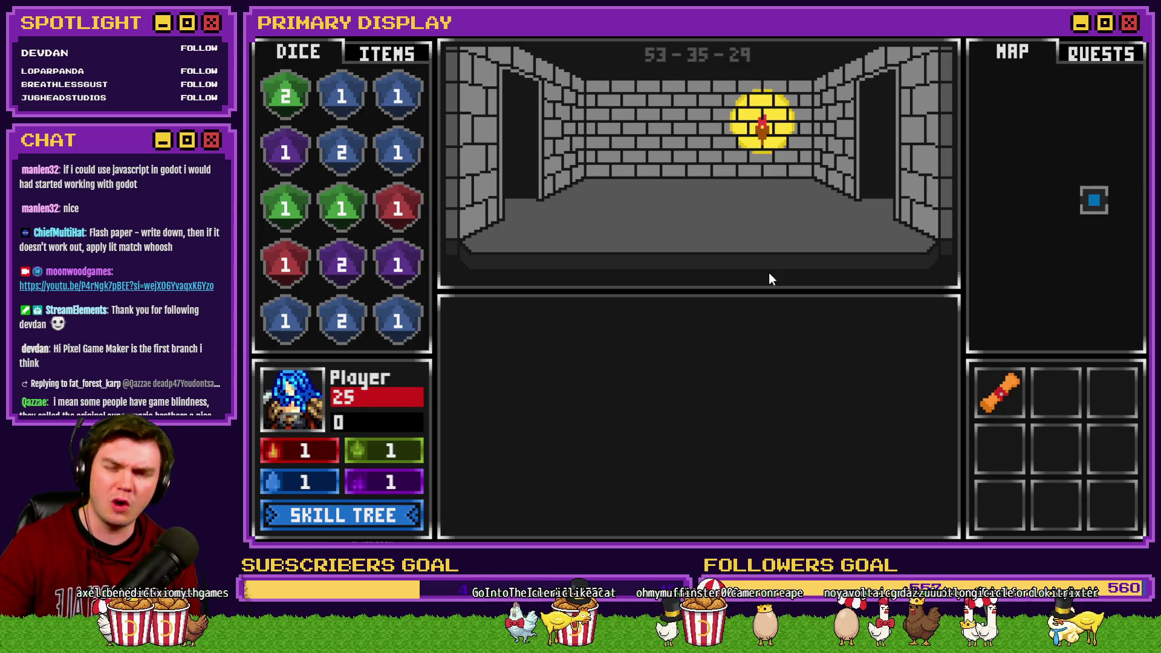
key("w")
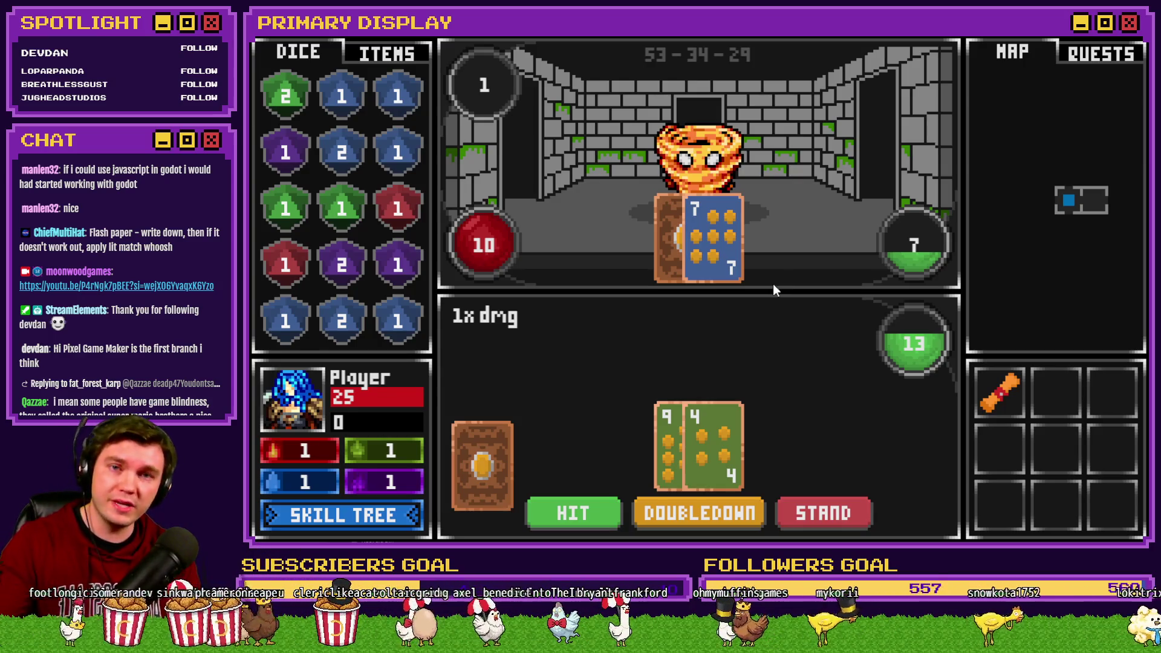
left_click(1139, 37)
- Review the randomNumber2 roll of -3 to 3 in the Spawn Monsters/Items/Traps common event
left_click(670, 62)
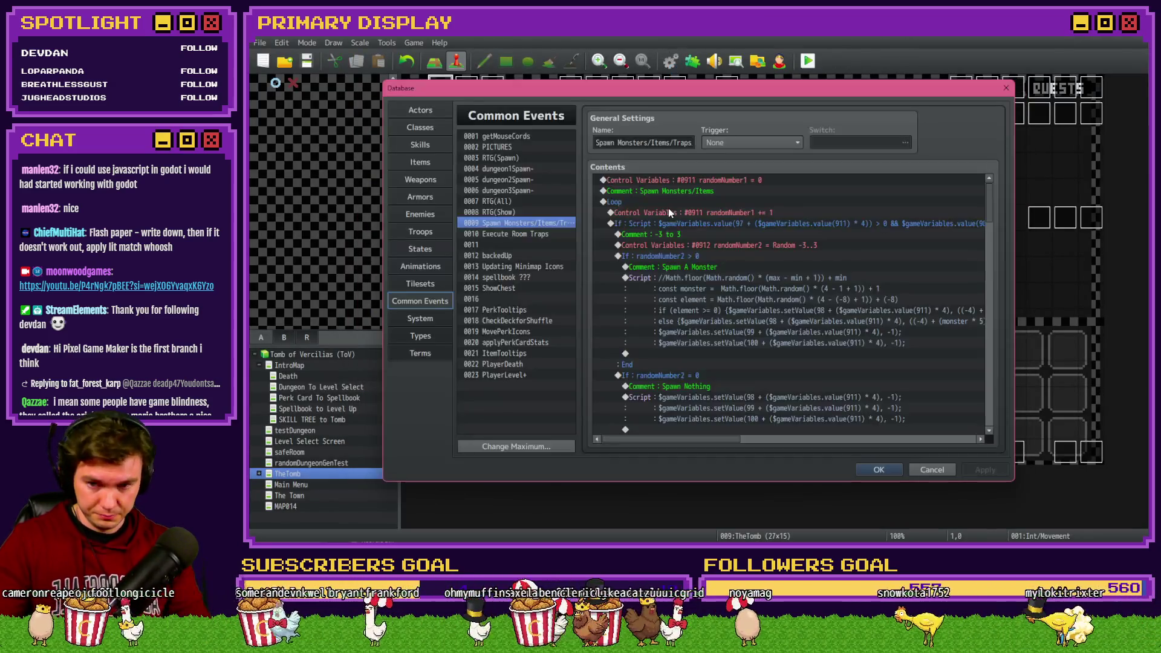
double_click(720, 246)
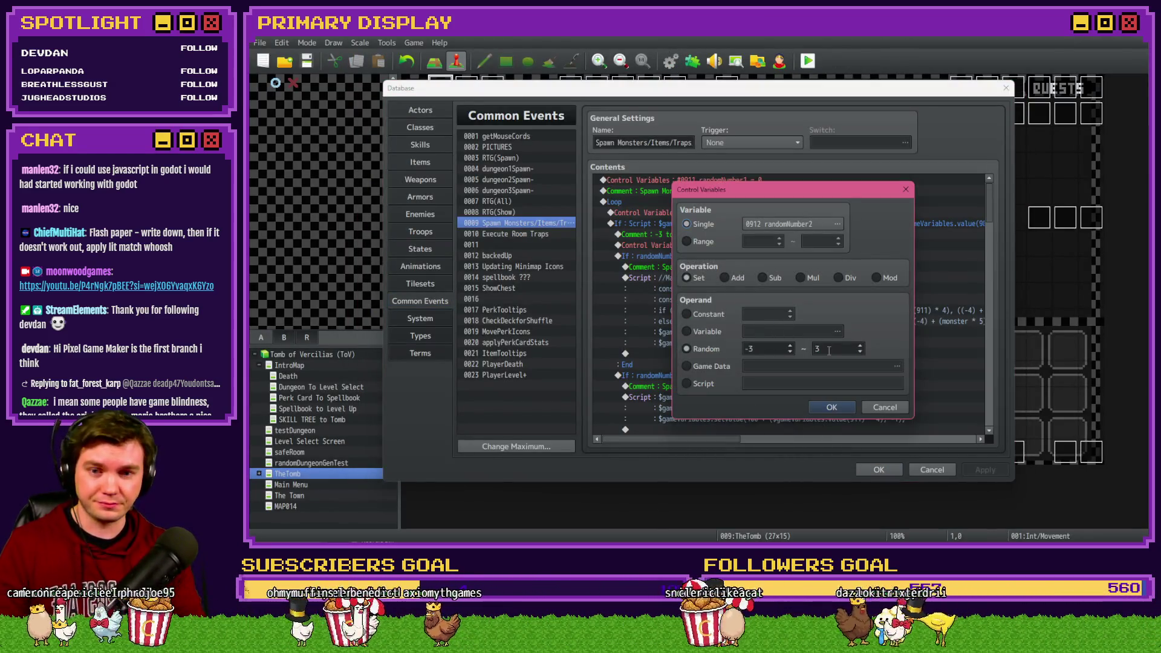
left_click(834, 408)
left_click(878, 469)
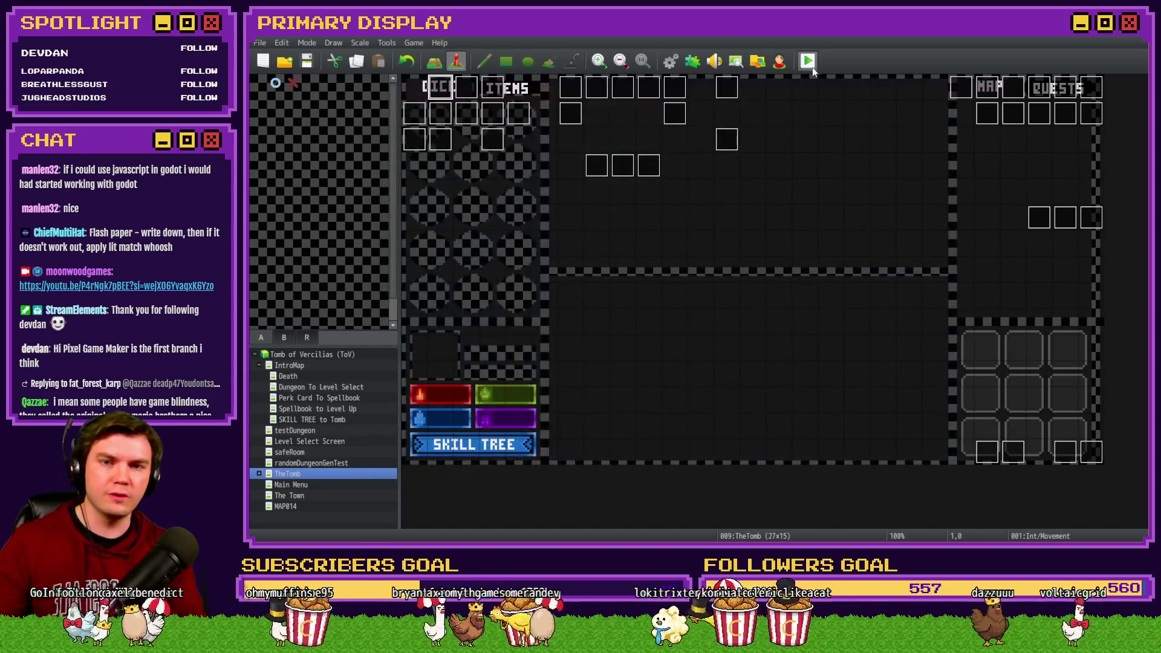
left_click(808, 61)
- Save and playtest, walking past the glyph frame and through the wooden door into the reaper battle
left_click(653, 303)
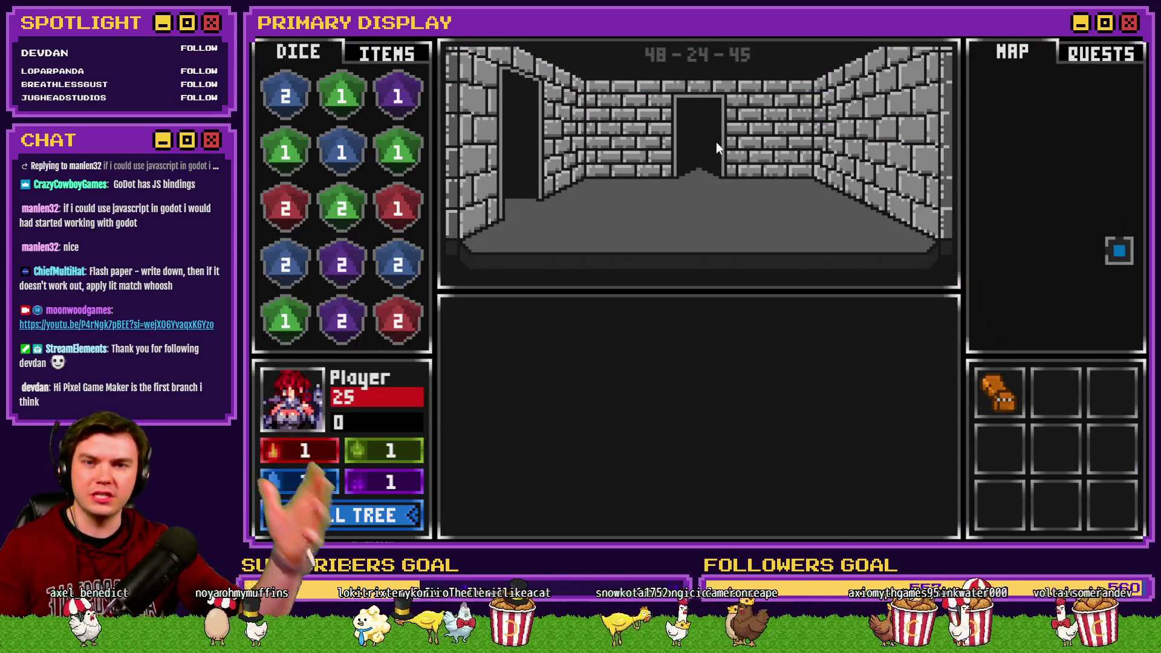
key("Up")
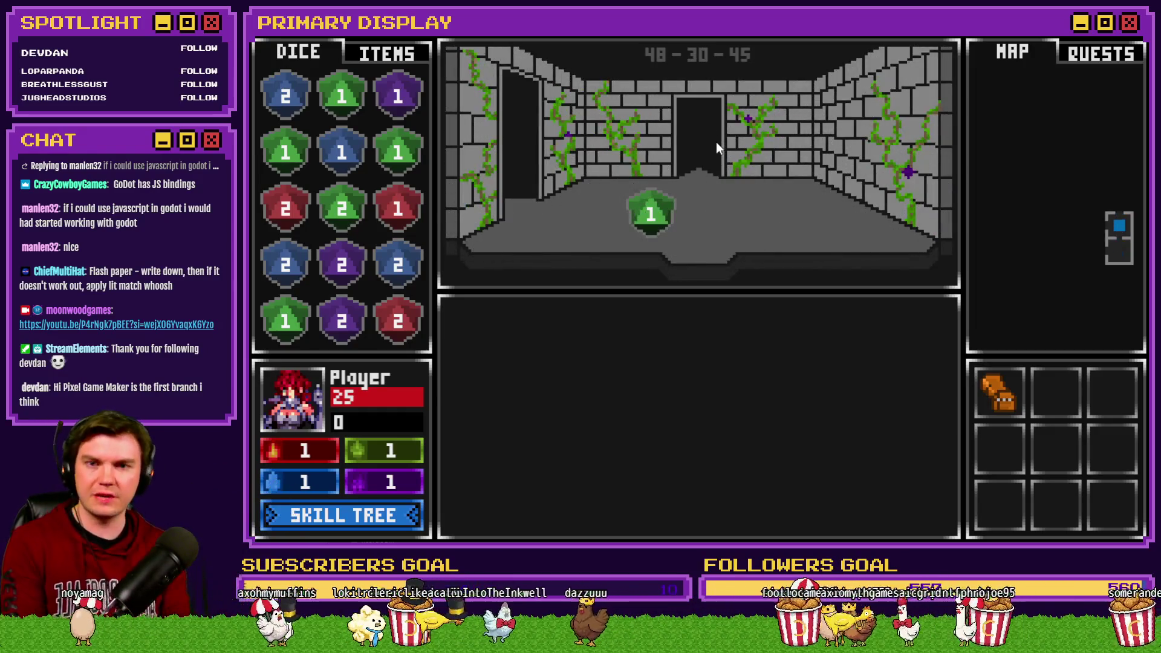
key("Up")
key("Up")
key("Up")
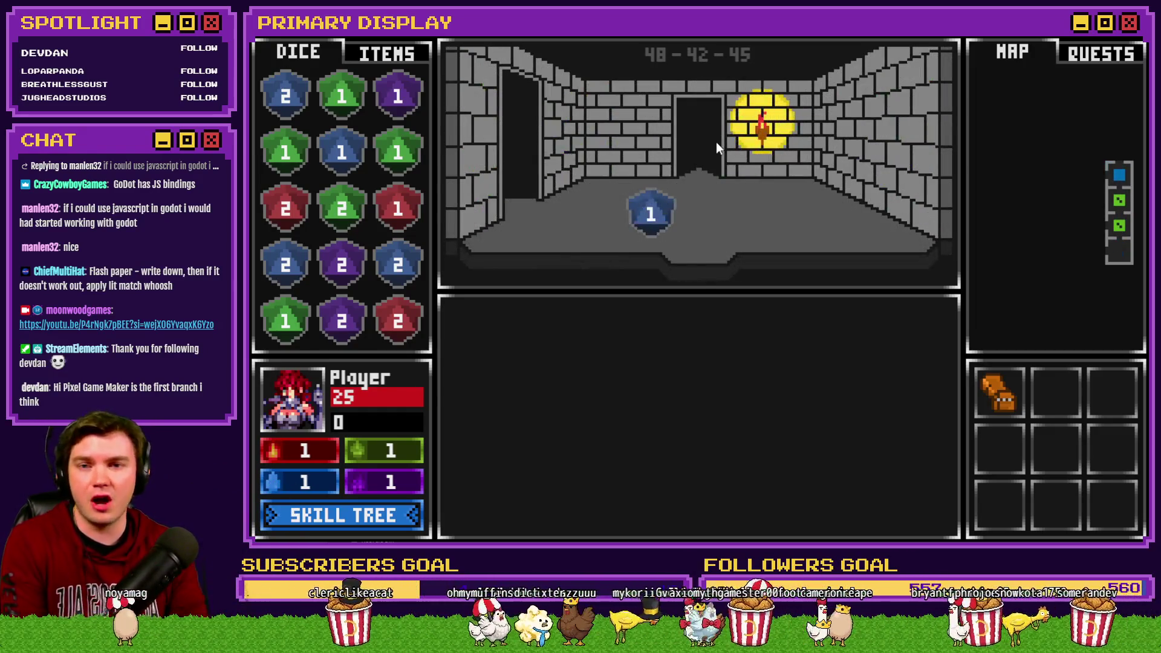
key("Up")
key("Up")
key("Up")
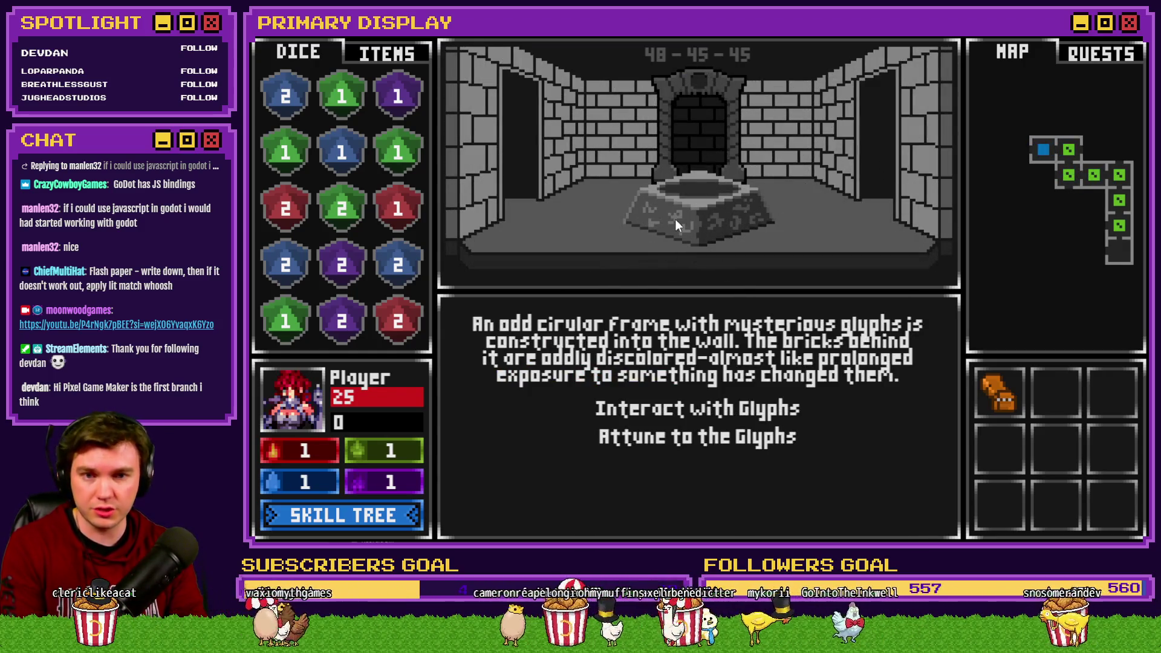
left_click(724, 437)
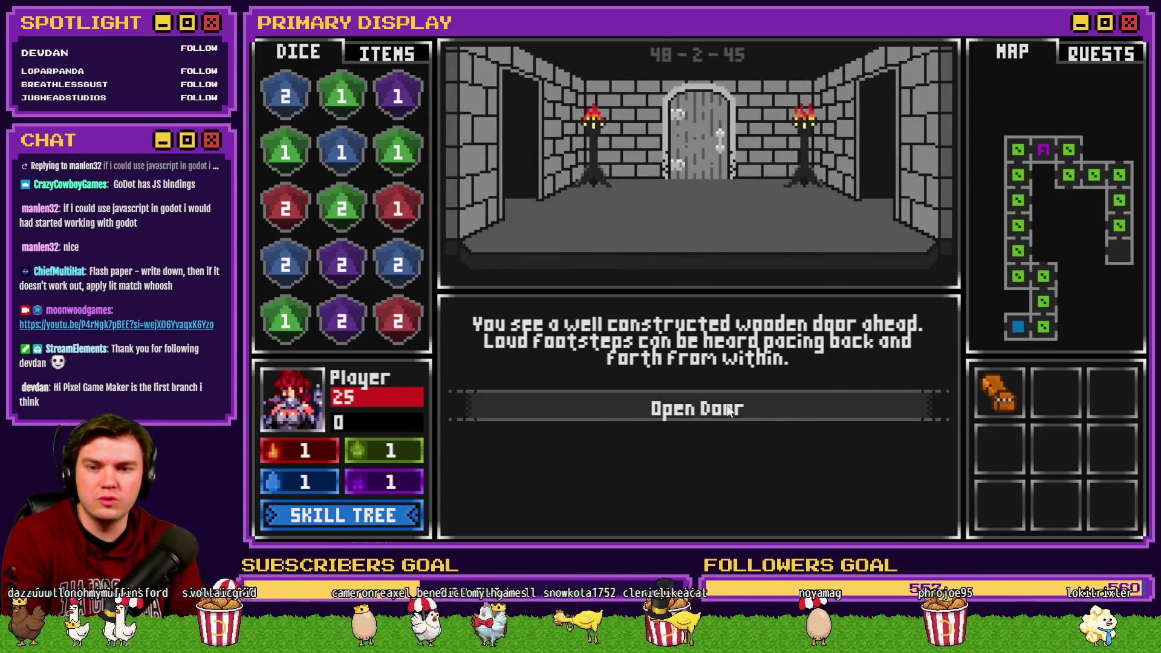
left_click(726, 404)
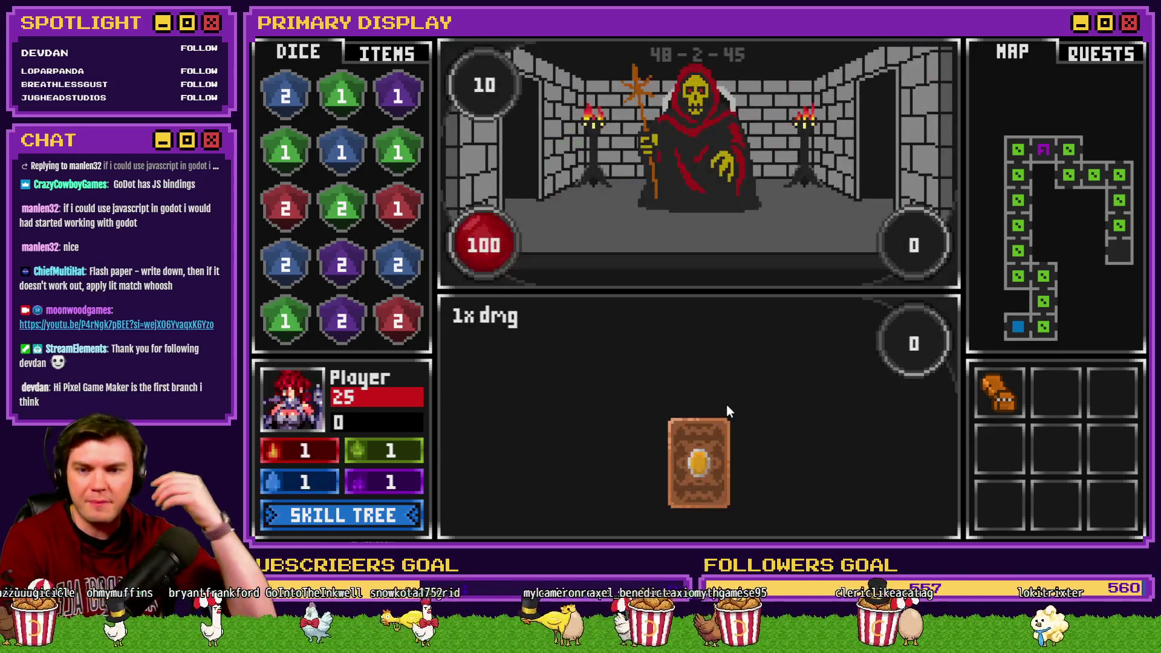